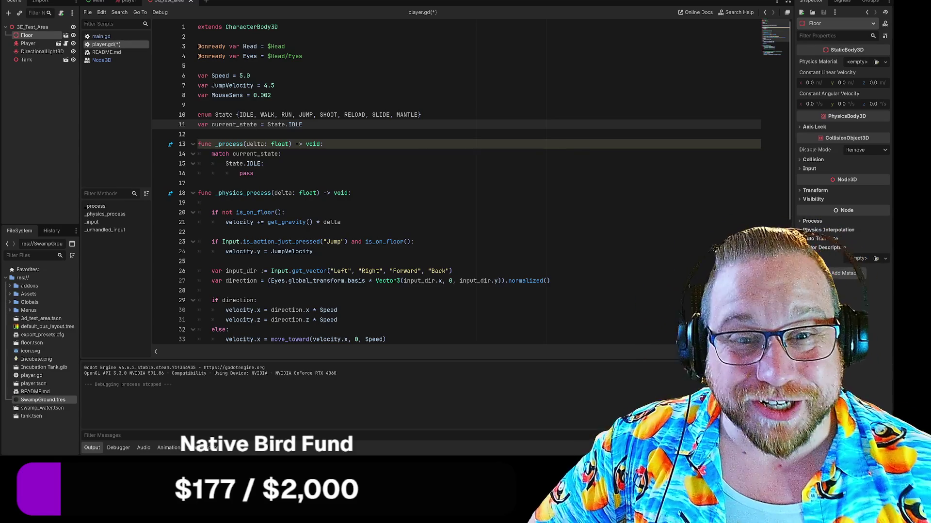
Move through the idle case's pass line in player.gd's match block.
{"action": "left_click", "coordinate": [254, 173]}
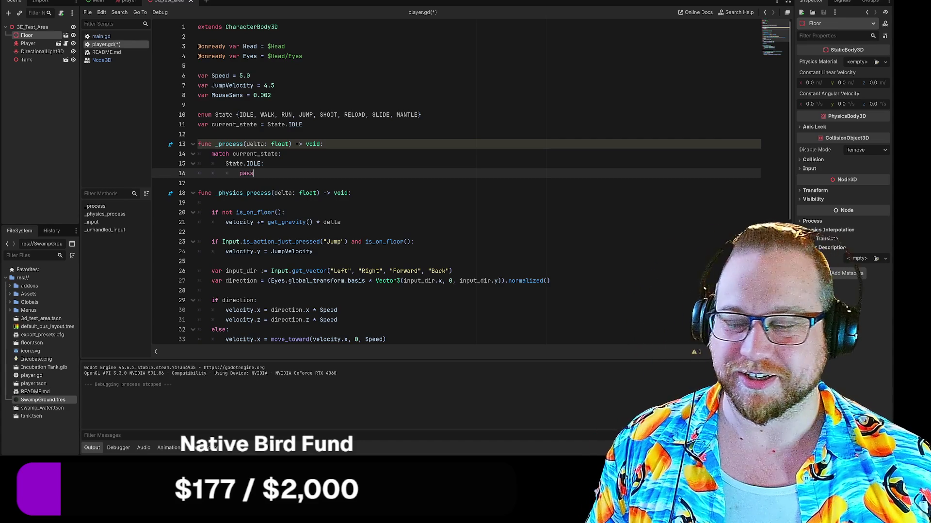
{"action": "left_click", "coordinate": [197, 182]}
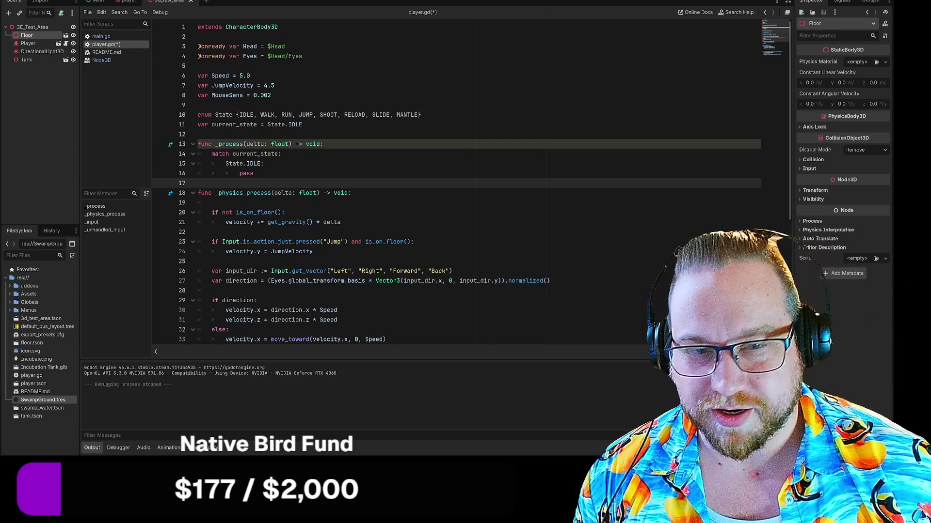
{"action": "key", "text": "Up"}
{"action": "key", "text": "Down"}
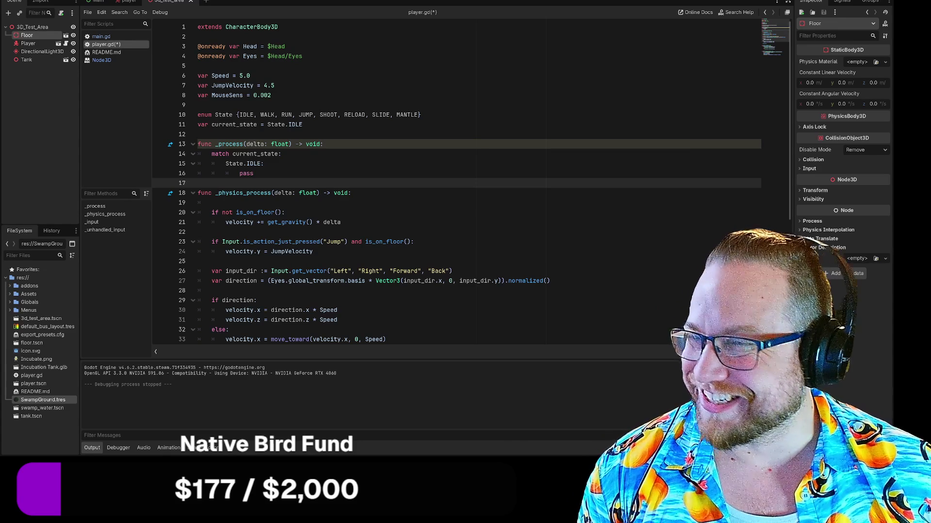
Mark the State enum values in player.gd, then enlarge the KidsCanCode tutorial window in Chrome.
{"action": "left_click", "coordinate": [303, 124]}
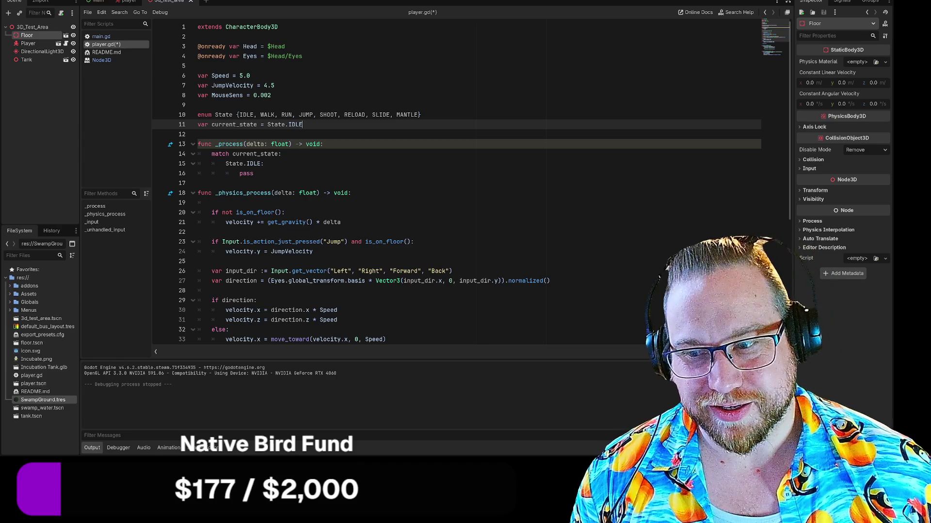
{"action": "left_click_drag", "start_coordinate": [303, 124], "coordinate": [237, 115]}
{"action": "key", "text": "End"}
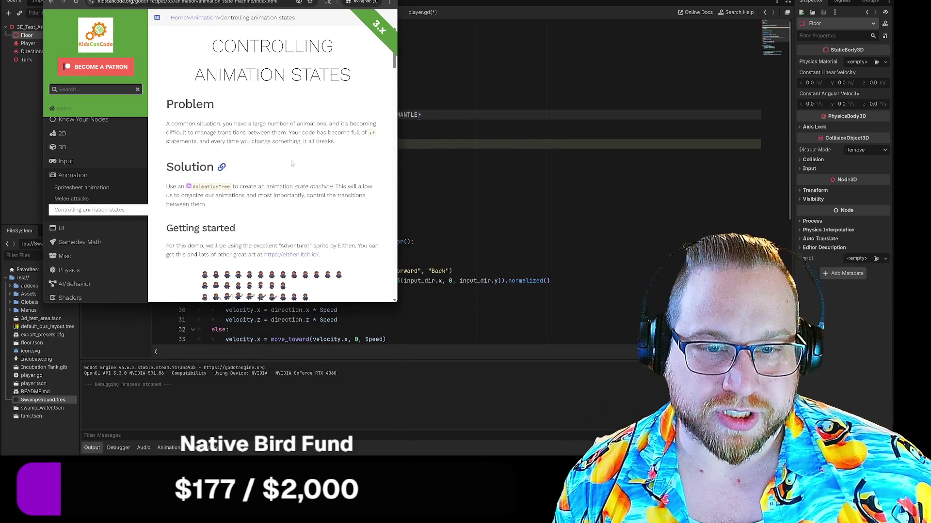
{"action": "mouse_move", "coordinate": [397, 303]}
{"action": "left_mouse_down"}
{"action": "mouse_move", "coordinate": [577, 426]}
{"action": "mouse_move", "coordinate": [530, 444]}
{"action": "left_mouse_up"}
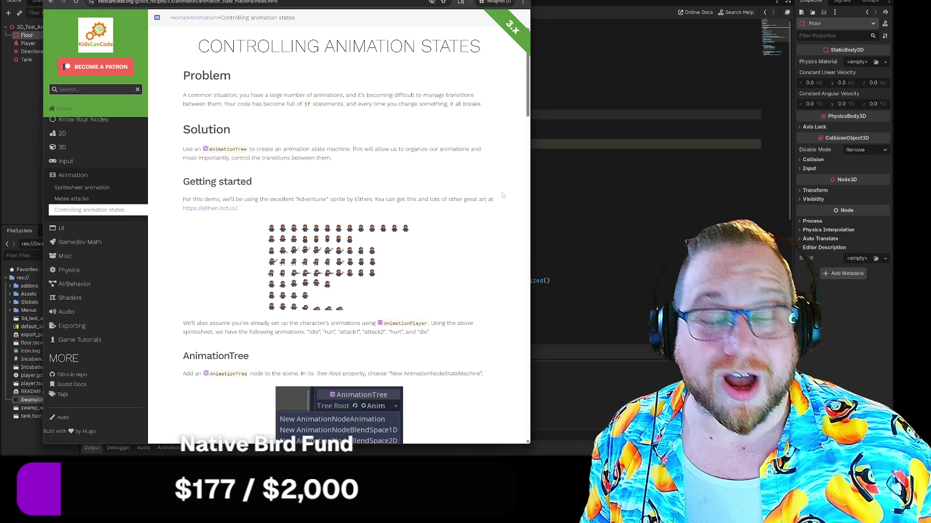
{"action": "scroll", "coordinate": [502, 195], "scroll_direction": "down", "scroll_amount": 1}
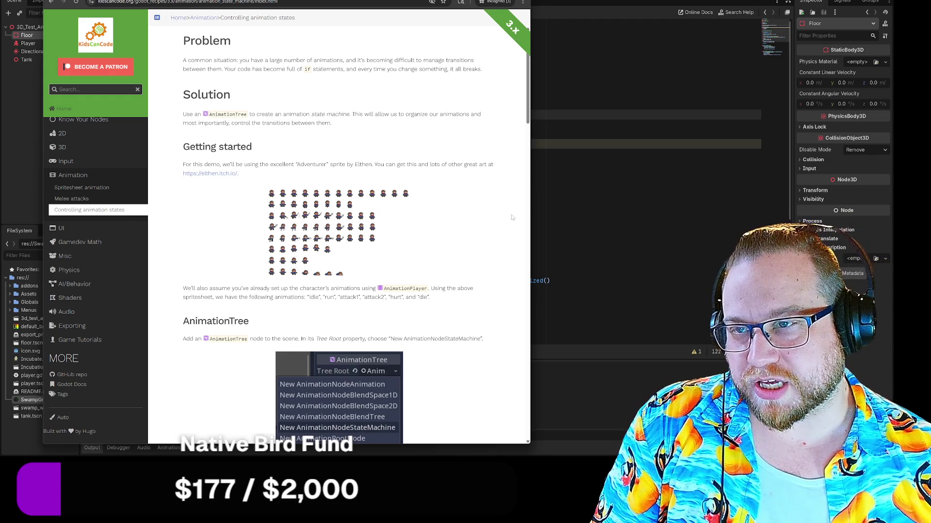
Scroll the KidsCanCode page past its state-machine code blocks to Related recipes and the video.
{"action": "scroll", "coordinate": [512, 218], "scroll_direction": "down", "scroll_amount": 3}
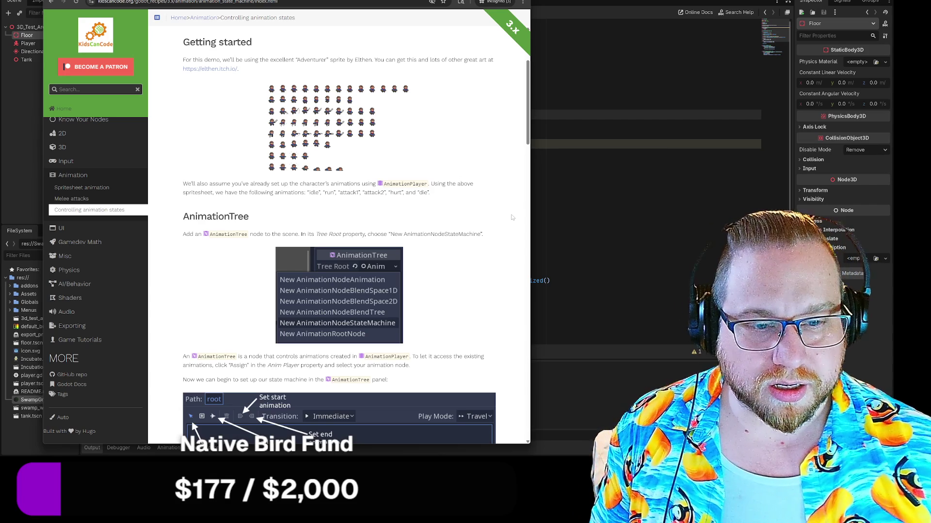
{"action": "scroll", "coordinate": [510, 215], "scroll_direction": "down", "scroll_amount": 3}
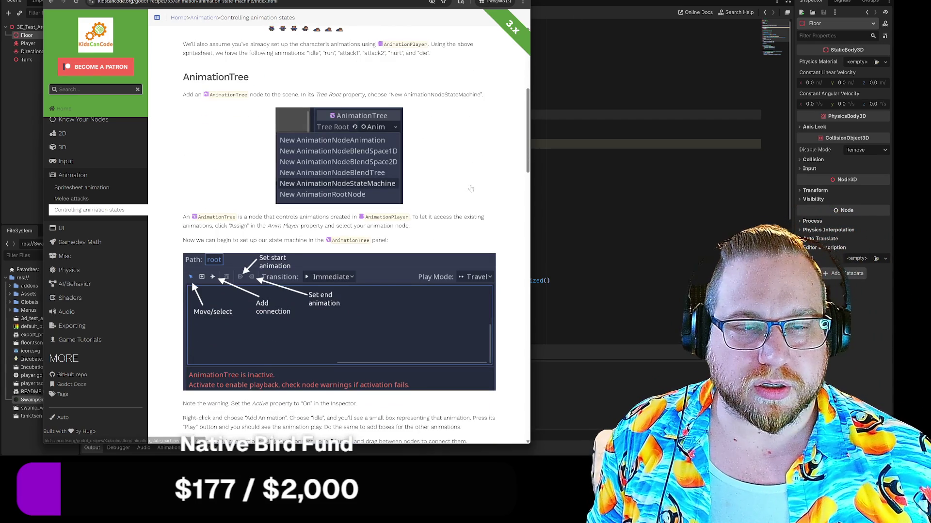
{"action": "scroll", "coordinate": [504, 121], "scroll_direction": "up", "scroll_amount": 3}
{"action": "scroll", "coordinate": [500, 194], "scroll_direction": "down", "scroll_amount": 2}
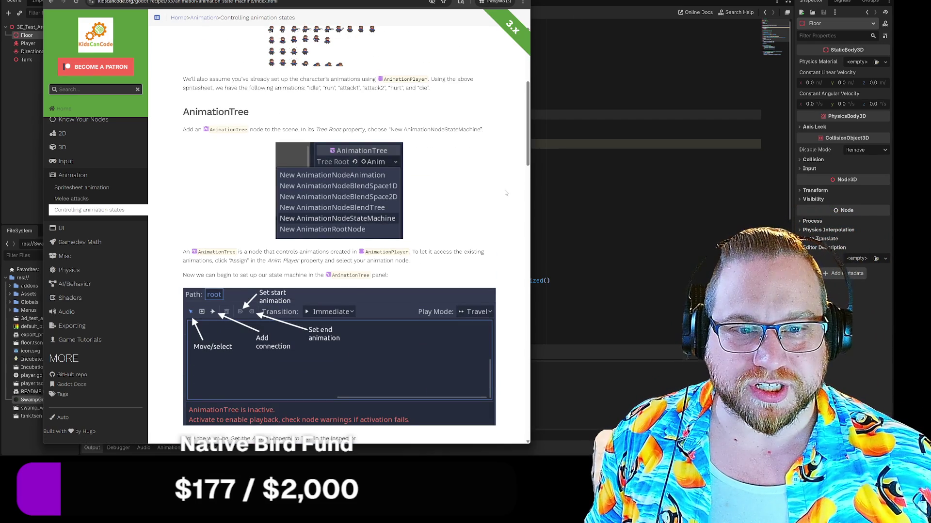
{"action": "scroll", "coordinate": [505, 193], "scroll_direction": "down", "scroll_amount": 5}
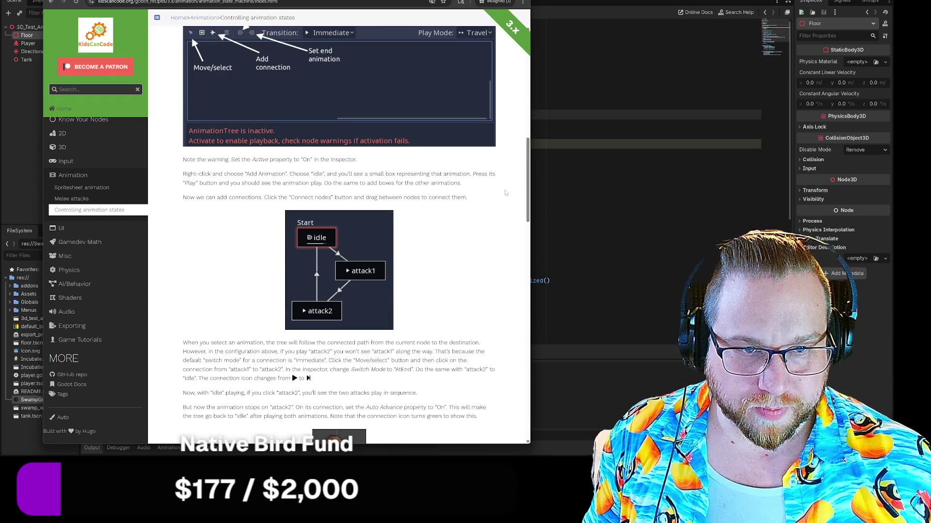
{"action": "scroll", "coordinate": [506, 193], "scroll_direction": "down", "scroll_amount": 3}
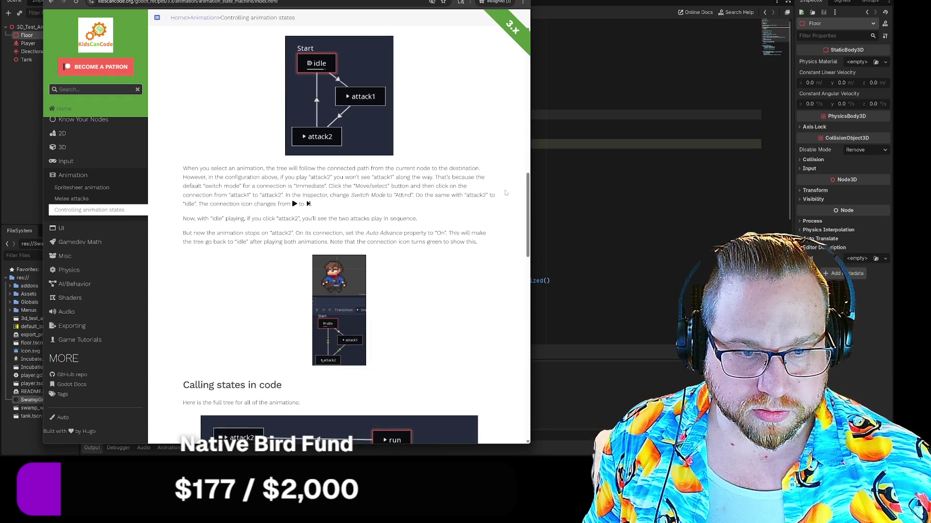
{"action": "scroll", "coordinate": [505, 193], "scroll_direction": "down", "scroll_amount": 3}
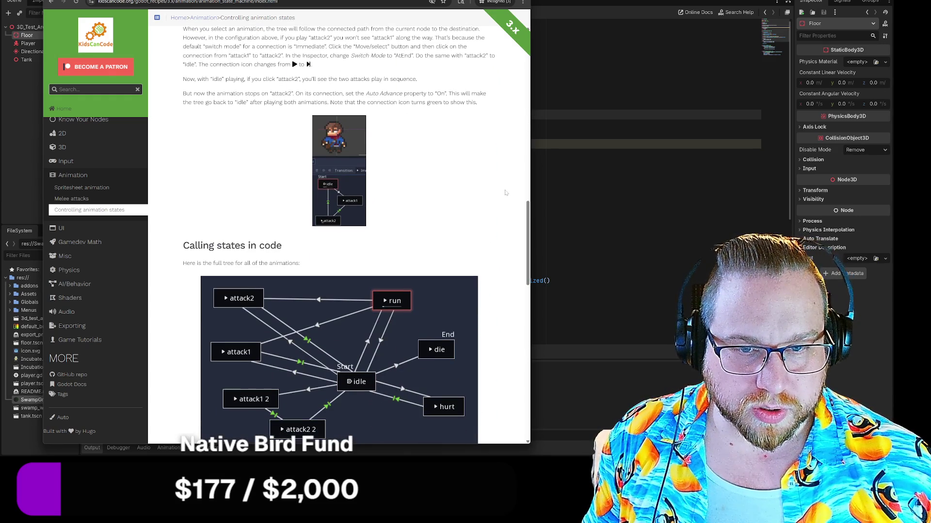
{"action": "scroll", "coordinate": [505, 193], "scroll_direction": "down", "scroll_amount": 5}
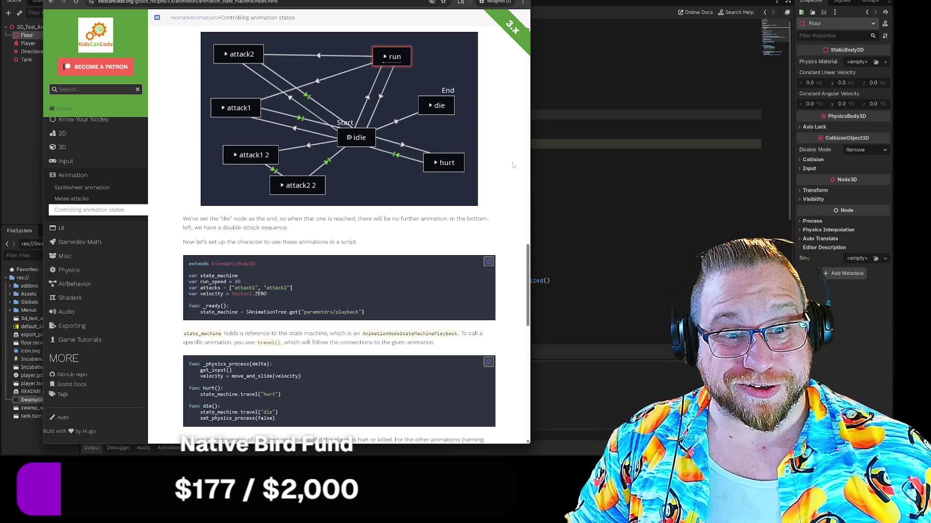
{"action": "scroll", "coordinate": [514, 160], "scroll_direction": "down", "scroll_amount": 2}
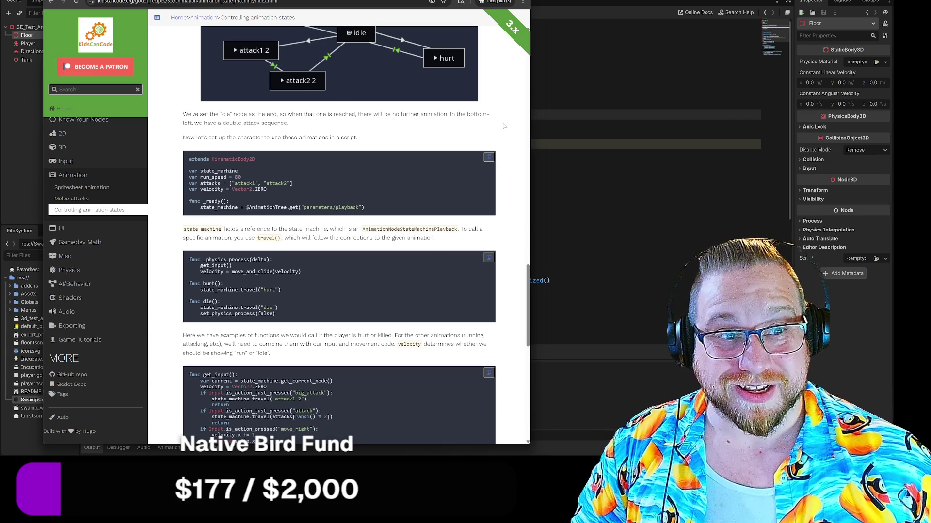
{"action": "scroll", "coordinate": [501, 133], "scroll_direction": "down", "scroll_amount": 6}
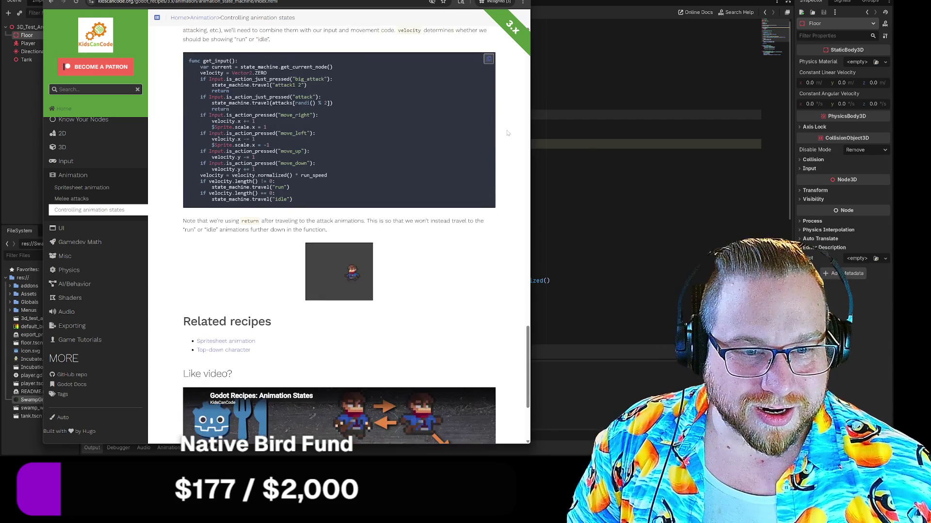
{"action": "scroll", "coordinate": [258, 116], "scroll_direction": "down", "scroll_amount": 2}
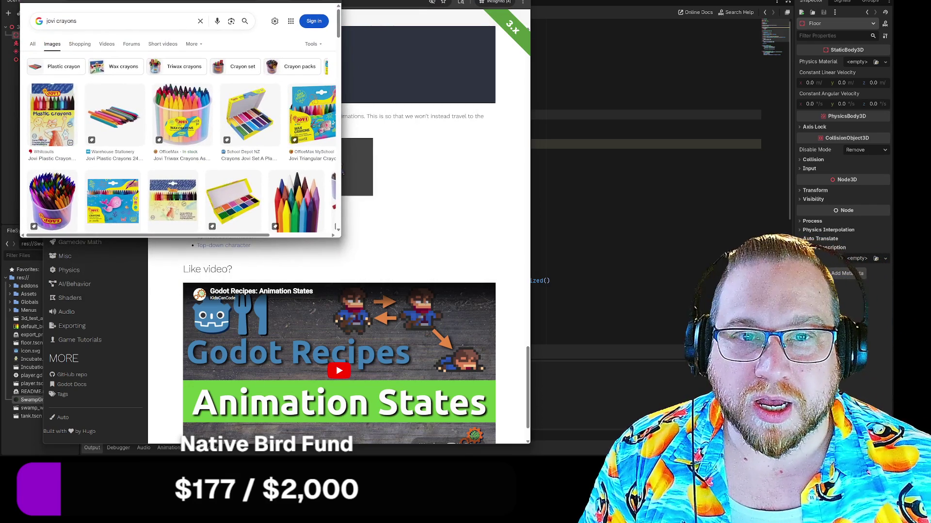
Enlarge the jovi crayons image search window, then close it to get back to the tutorial.
{"action": "left_click_drag", "start_coordinate": [340, 237], "coordinate": [524, 388]}
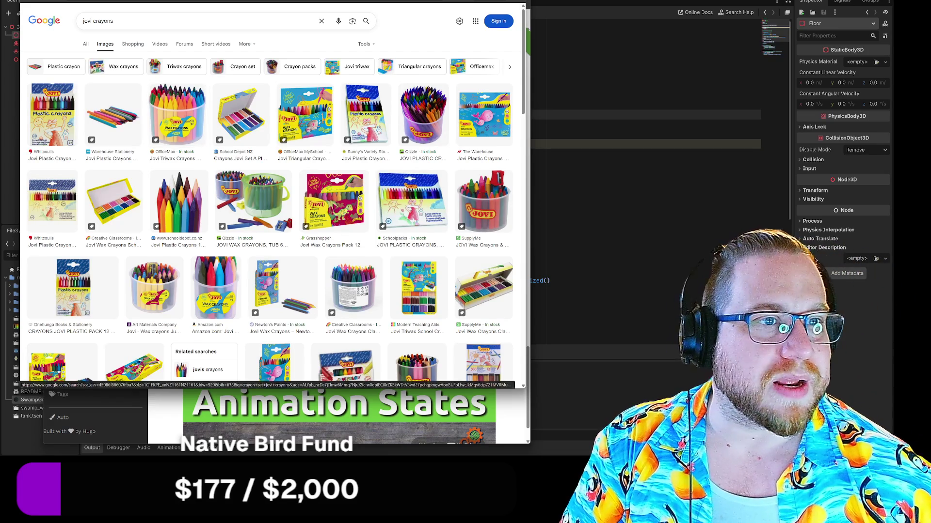
{"action": "key", "text": "ctrl+w"}
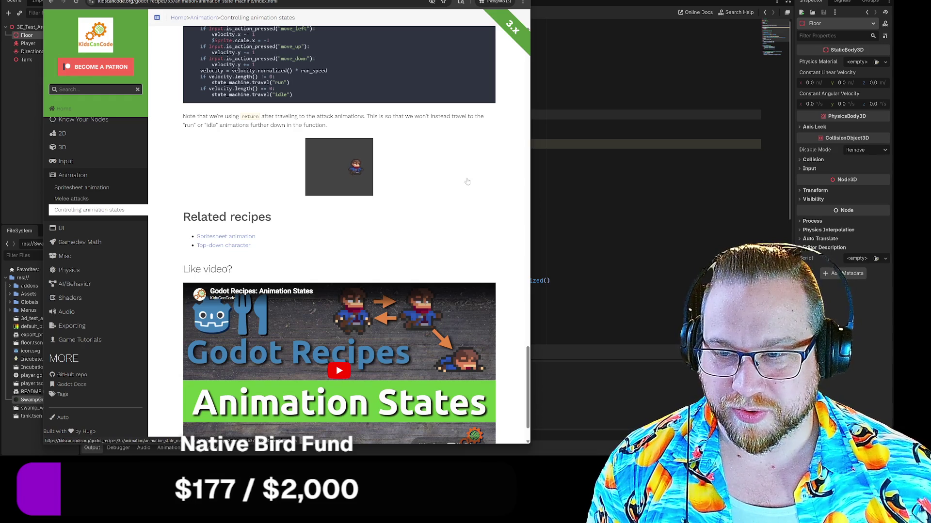
{"action": "scroll", "coordinate": [485, 183], "scroll_direction": "down", "scroll_amount": 1}
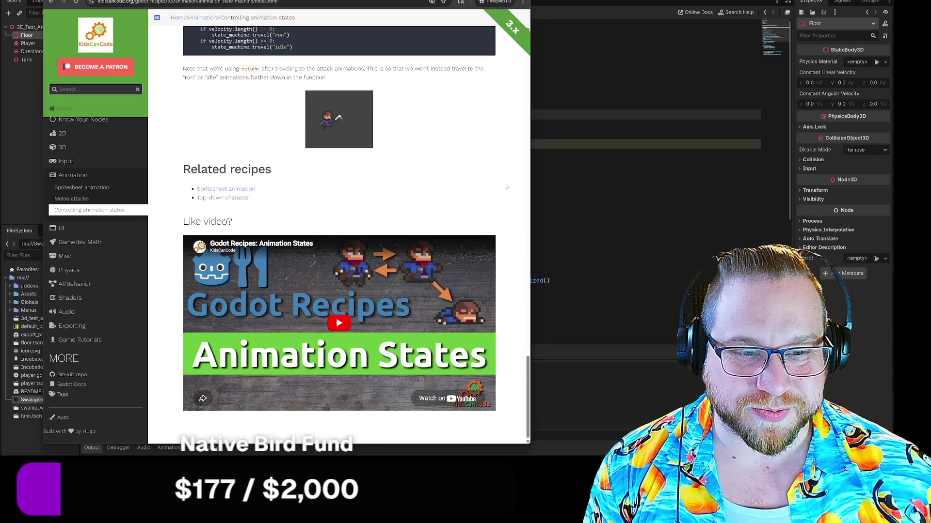
{"action": "scroll", "coordinate": [510, 185], "scroll_direction": "up", "scroll_amount": 5}
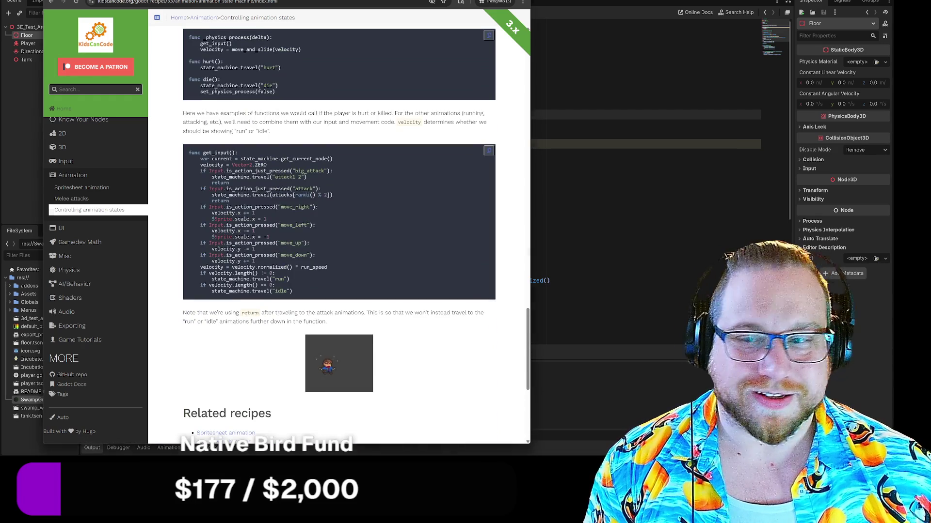
Back in Godot's player.gd, select the word pass on line 16.
{"action": "key", "text": "alt+Tab"}
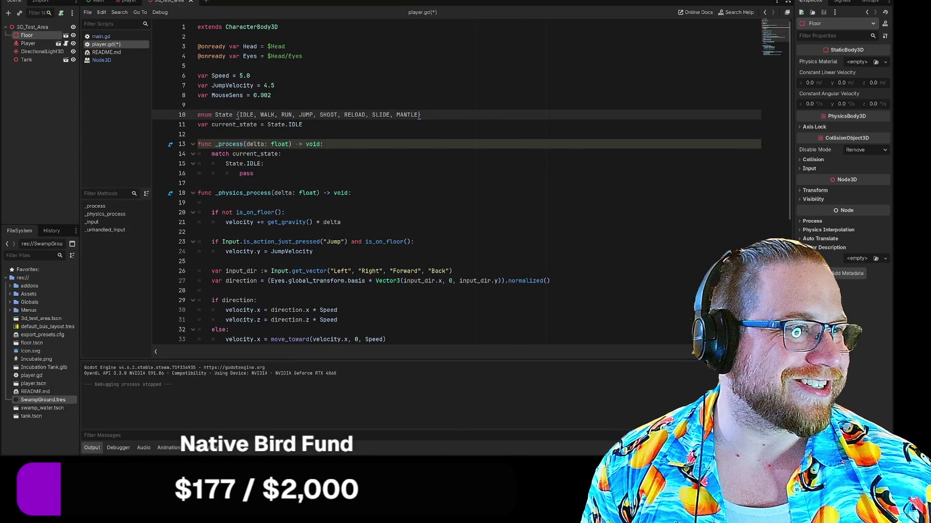
{"action": "key", "text": "Down"}
{"action": "key", "text": "Down"}
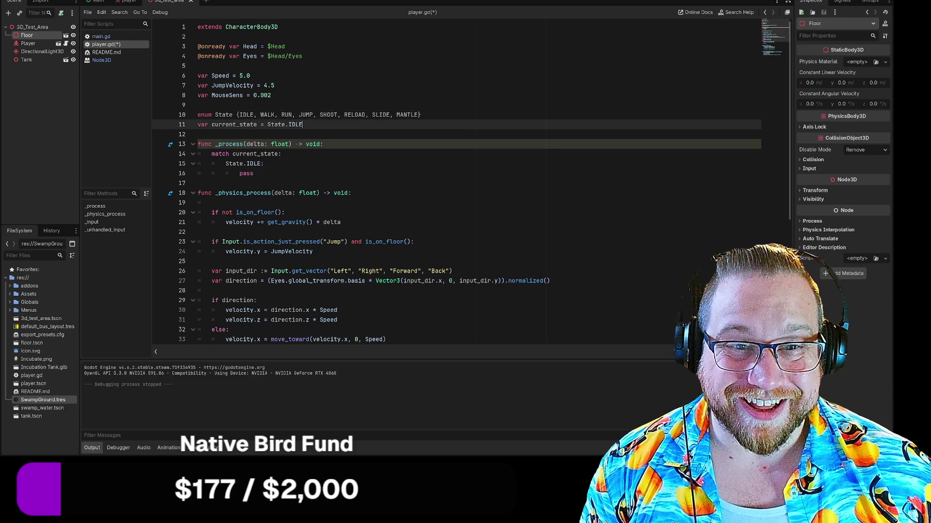
{"action": "scroll", "coordinate": [237, 115], "scroll_direction": "down", "scroll_amount": 2}
{"action": "scroll", "coordinate": [237, 114], "scroll_direction": "up", "scroll_amount": 1}
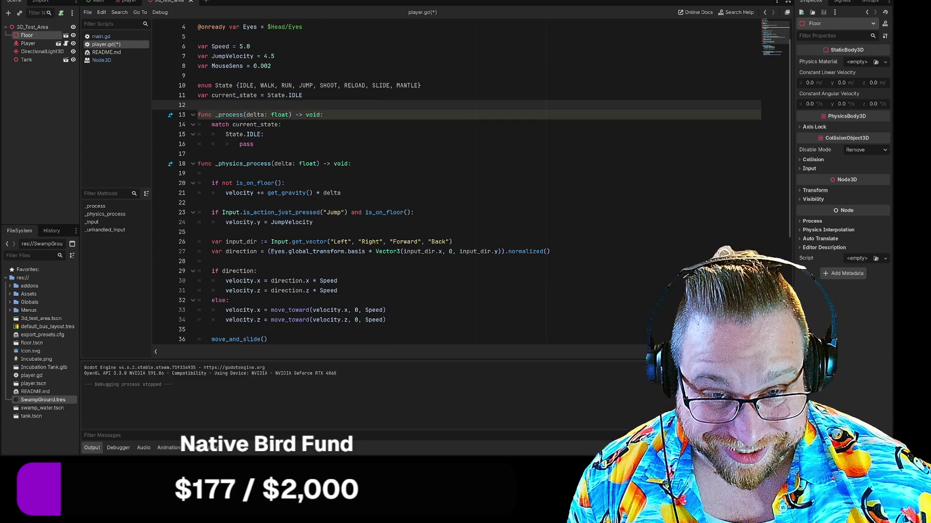
{"action": "left_click", "coordinate": [254, 144]}
{"action": "left_click_drag", "start_coordinate": [253, 144], "coordinate": [239, 144]}
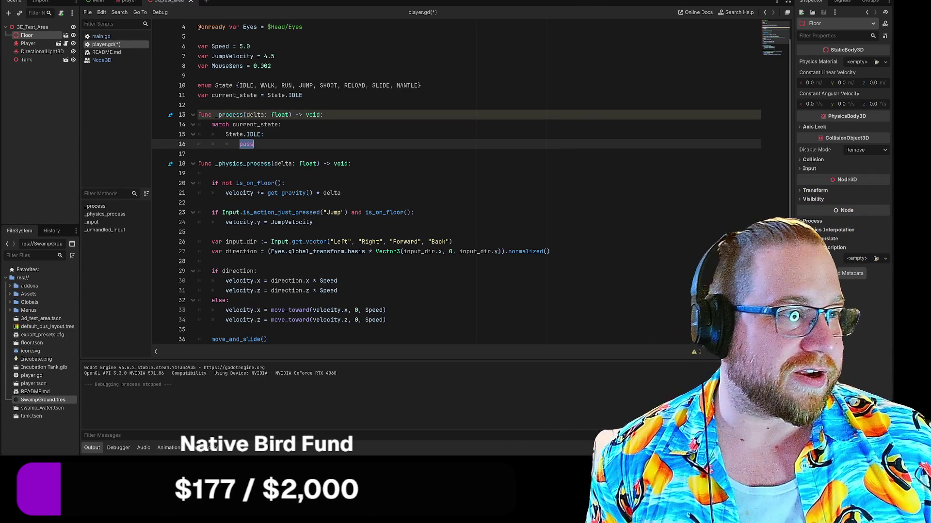
Run the game with F5 and move its window top-left, enlarging it.
{"action": "key", "text": "F5"}
{"action": "left_click_drag", "start_coordinate": [354, 20], "coordinate": [253, 0]}
{"action": "mouse_move", "coordinate": [347, 170]}
{"action": "left_mouse_down"}
{"action": "mouse_move", "coordinate": [579, 334]}
{"action": "mouse_move", "coordinate": [395, 243]}
{"action": "mouse_move", "coordinate": [409, 307]}
{"action": "mouse_move", "coordinate": [444, 379]}
{"action": "left_mouse_up"}
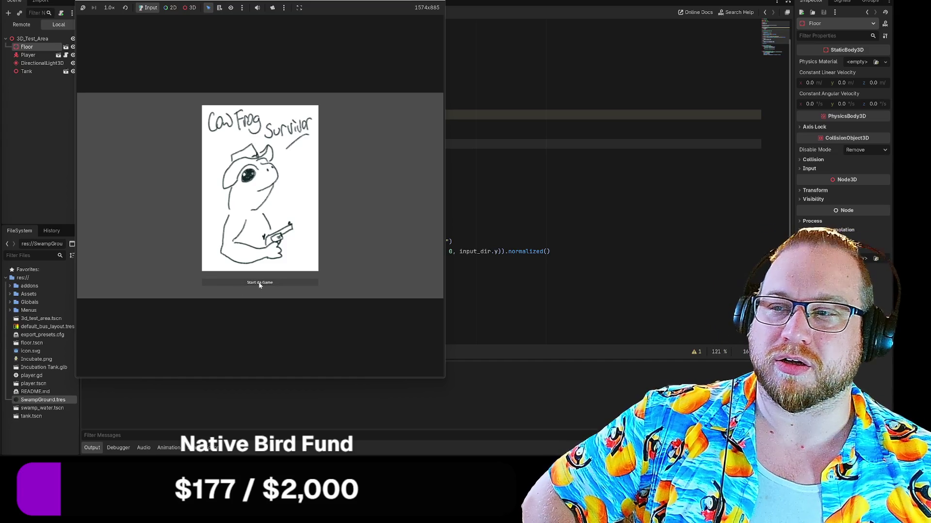
Press Start da Game, then close the game window to stop debugging.
{"action": "left_click", "coordinate": [260, 285]}
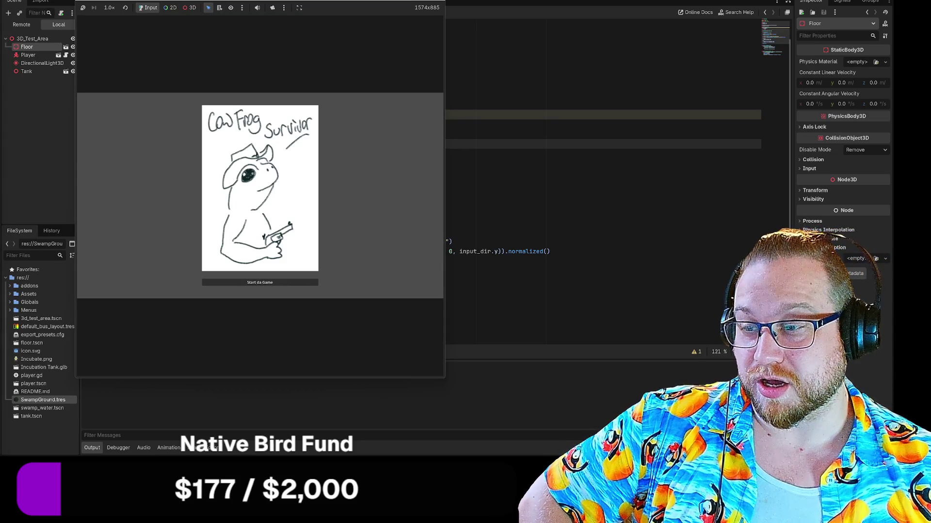
{"action": "left_click", "coordinate": [438, 1]}
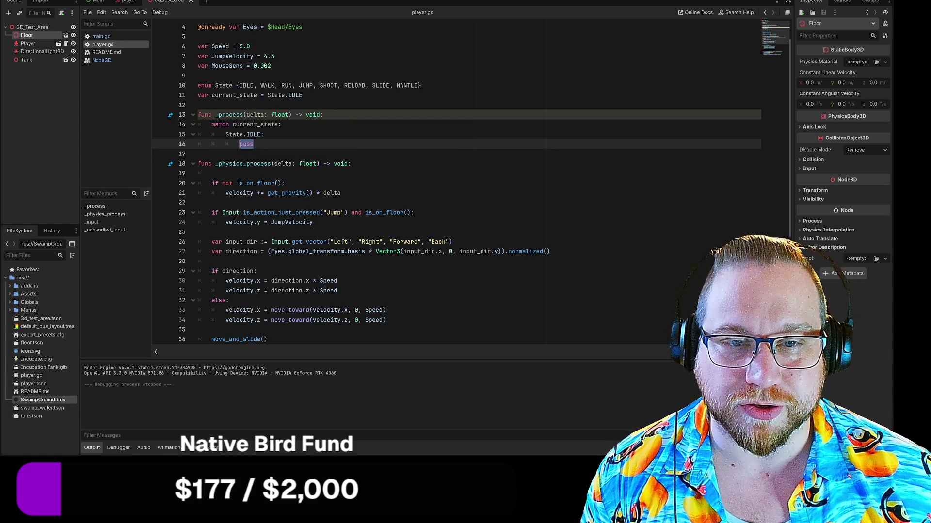
Retype the broken pass on line 16, add an indented line, and select IDLE case lines 15–16.
{"action": "left_click_drag", "start_coordinate": [225, 134], "coordinate": [264, 134]}
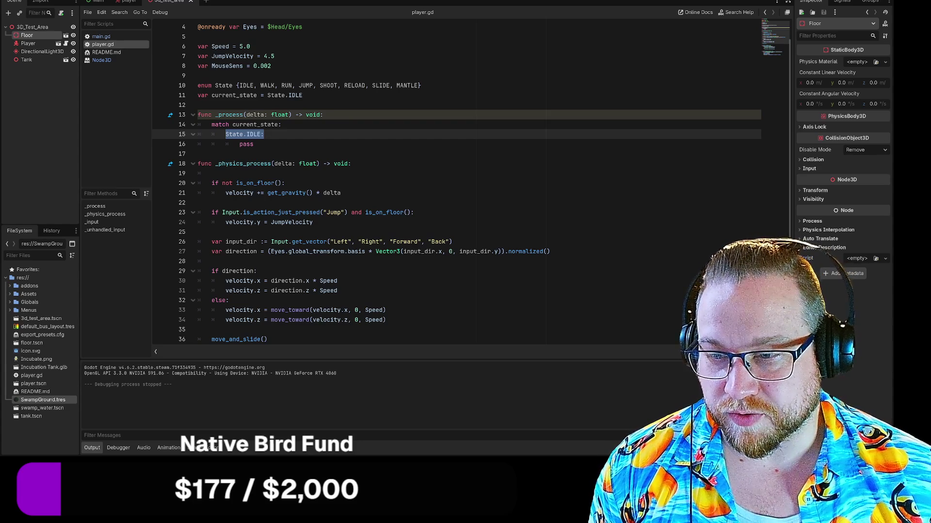
{"action": "double_click", "coordinate": [246, 144]}
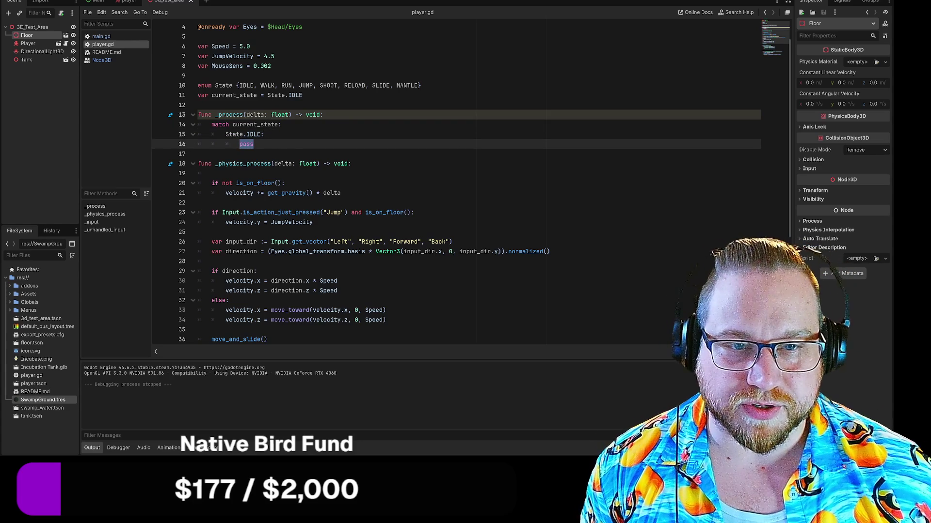
{"action": "left_click_drag", "start_coordinate": [247, 144], "coordinate": [229, 145]}
{"action": "key", "text": "shift+Left"}
{"action": "key", "text": "shift+Left"}
{"action": "key", "text": "shift+Left"}
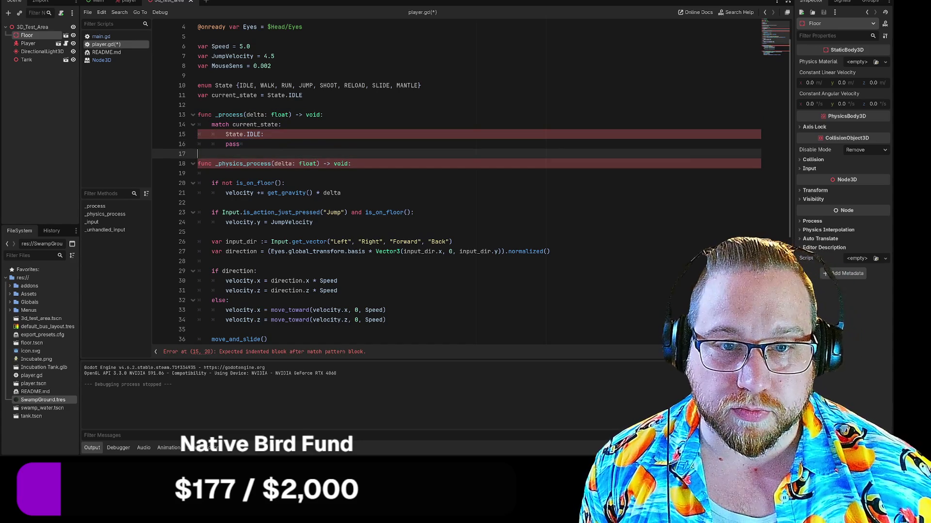
{"action": "key", "text": "BackSpace"}
{"action": "key", "text": "BackSpace"}
{"action": "key", "text": "BackSpace"}
{"action": "key", "text": "BackSpace"}
{"action": "type", "text": "pass"}
{"action": "key", "text": "Return"}
{"action": "key", "text": "Return"}
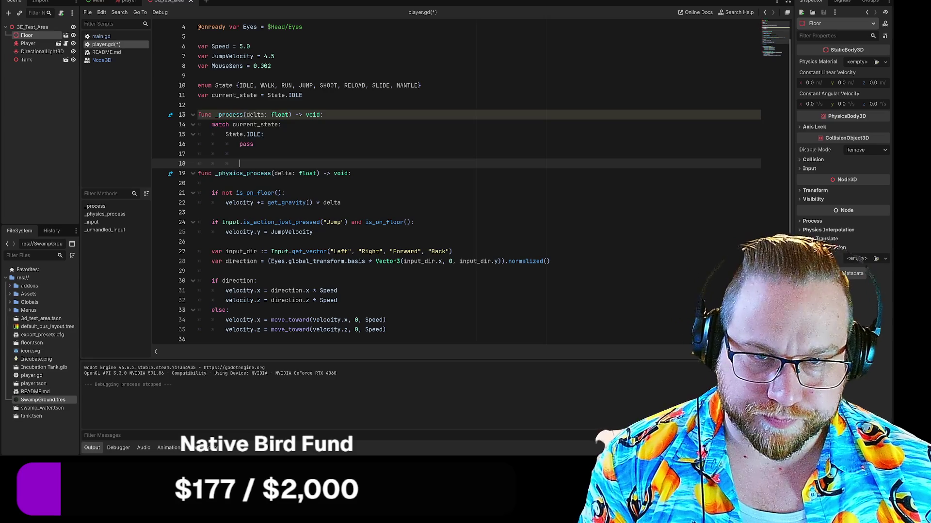
{"action": "mouse_move", "coordinate": [254, 144]}
{"action": "left_mouse_down"}
{"action": "mouse_move", "coordinate": [212, 135]}
{"action": "mouse_move", "coordinate": [226, 134]}
{"action": "left_mouse_up"}
{"action": "key", "text": "ctrl+c"}
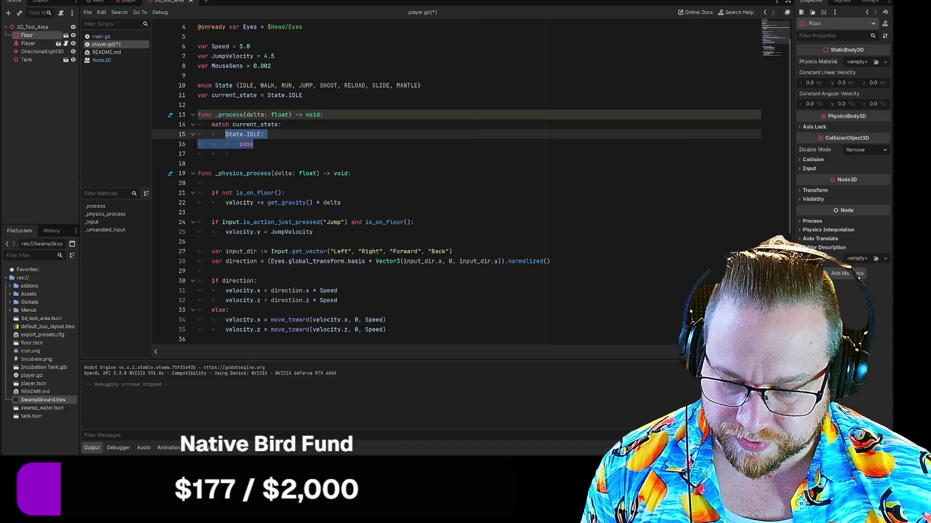
Paste several copies of the State.IDLE case with pass below the original.
{"action": "left_click", "coordinate": [253, 144]}
{"action": "key", "text": "Return"}
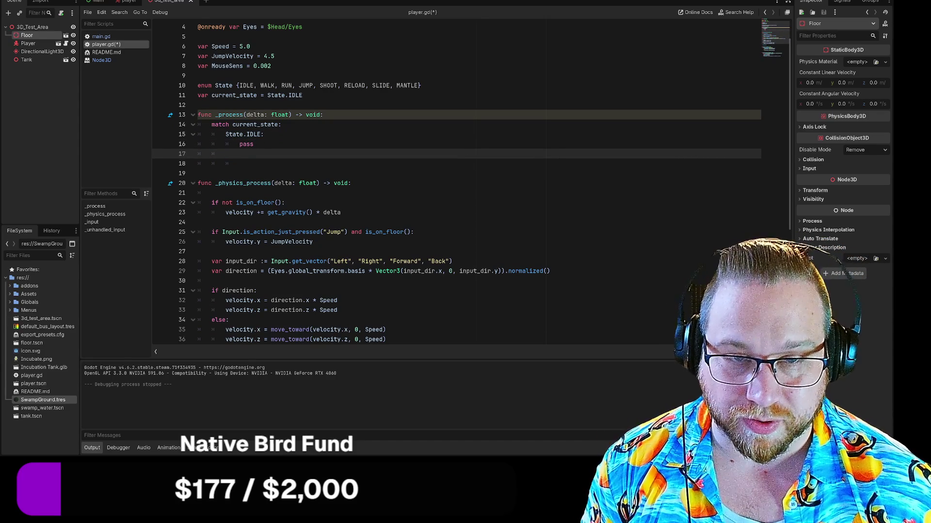
{"action": "key", "text": "ctrl+v"}
{"action": "key", "text": "Return"}
{"action": "key", "text": "BackSpace"}
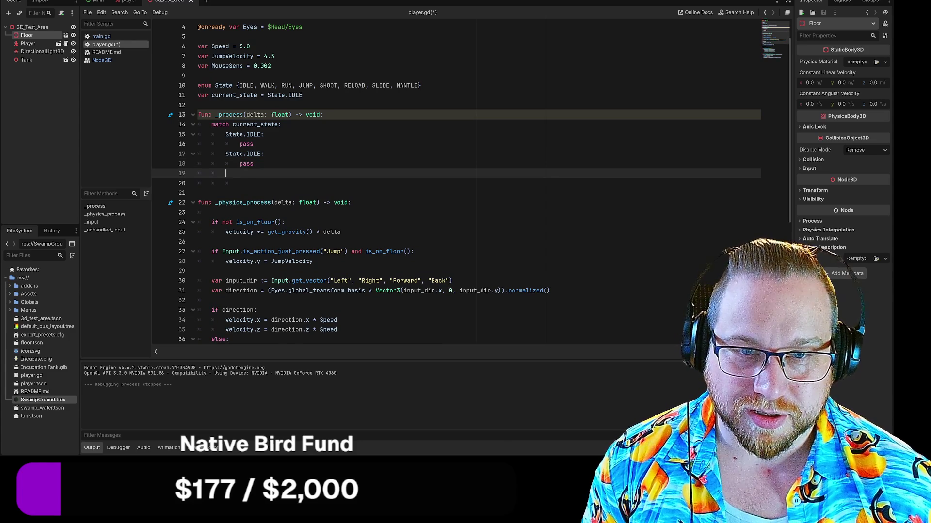
{"action": "type", "text": "State.IDLE:"}
{"action": "key", "text": "Return"}
{"action": "type", "text": "pass"}
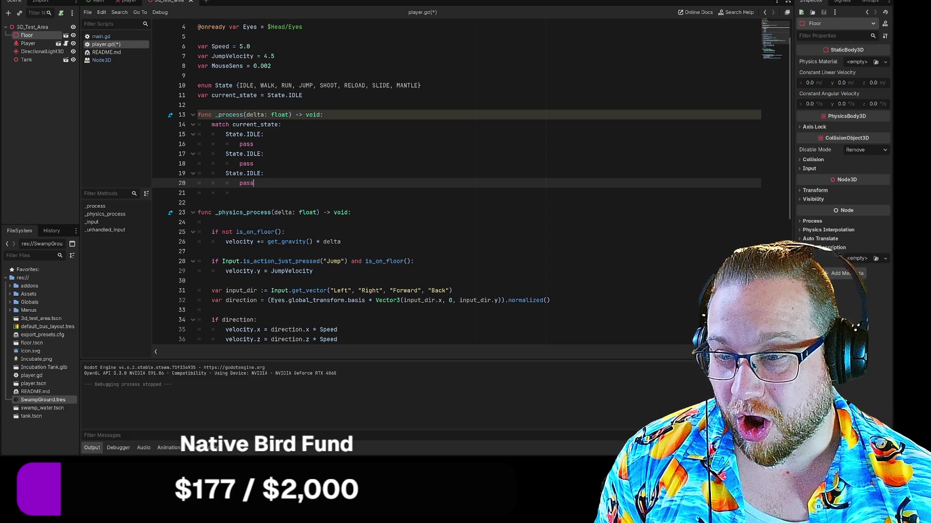
{"action": "key", "text": "Return"}
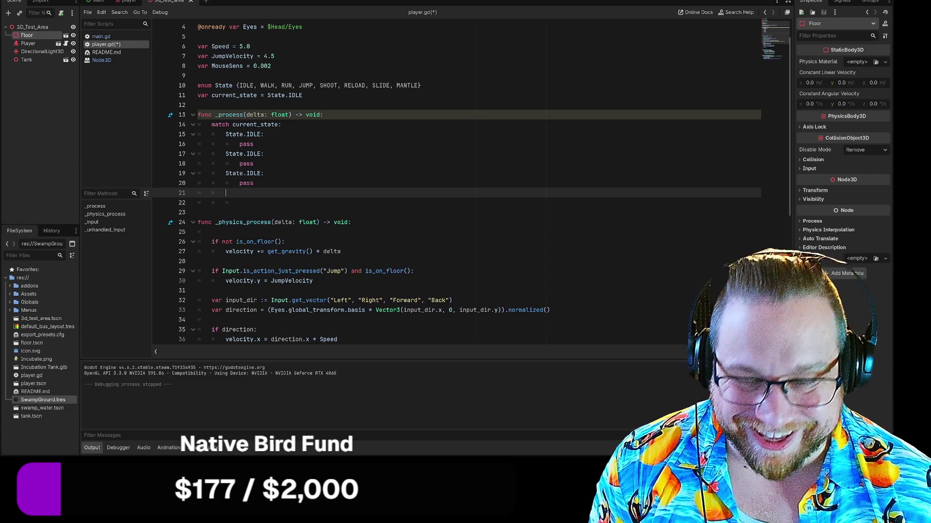
{"action": "key", "text": "ctrl+v"}
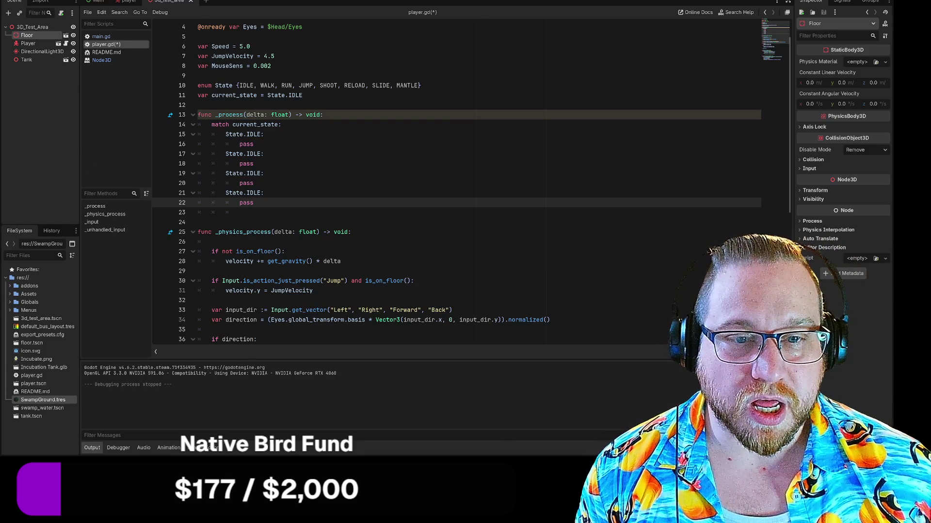
Rename the copied cases to WALK, RUN and JUMP.
{"action": "double_click", "coordinate": [253, 134]}
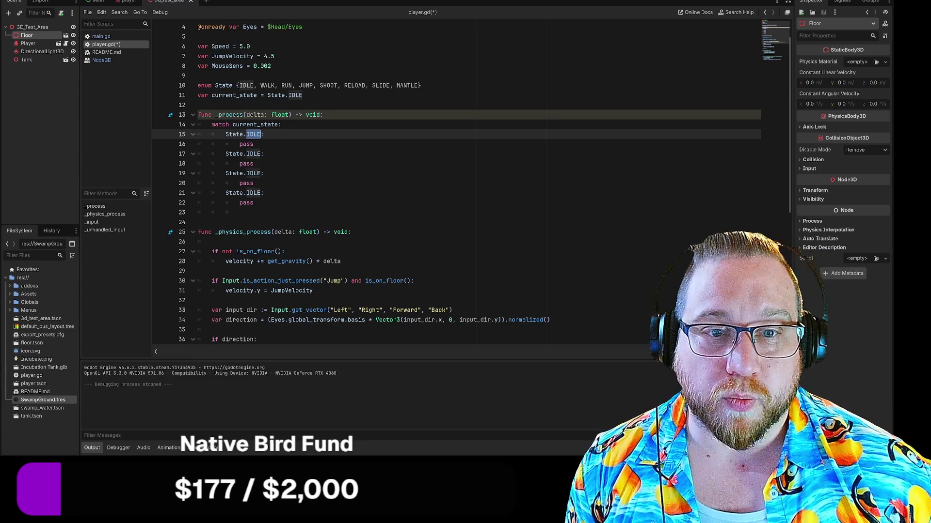
{"action": "double_click", "coordinate": [253, 153]}
{"action": "type", "text": "WALK"}
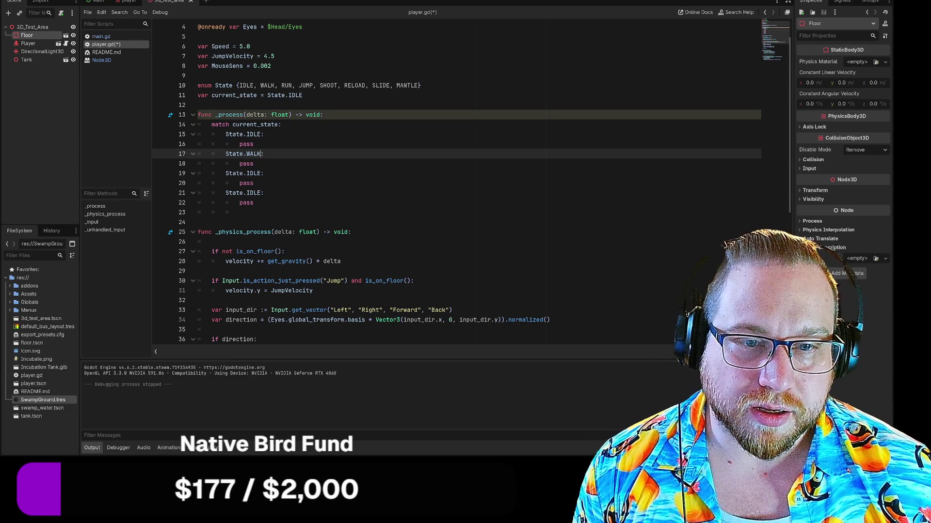
{"action": "double_click", "coordinate": [253, 173]}
{"action": "type", "text": "RUN"}
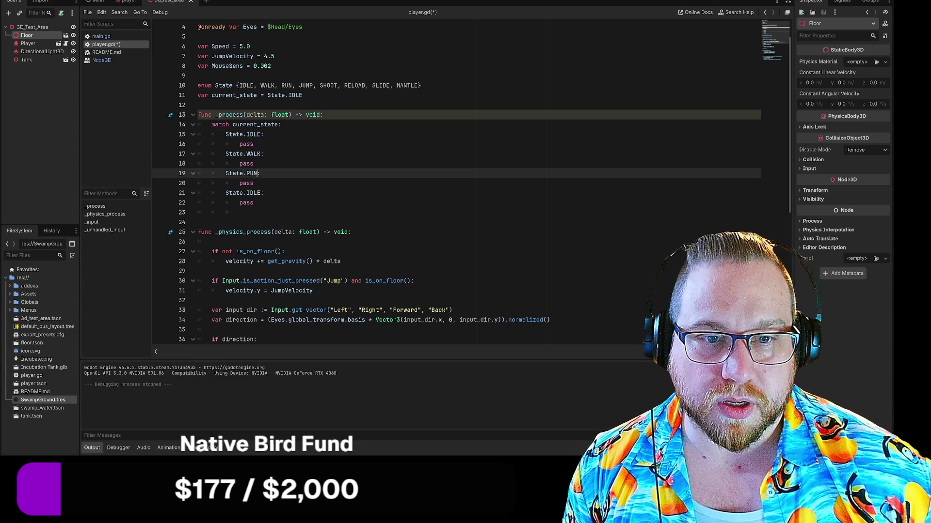
{"action": "double_click", "coordinate": [253, 192]}
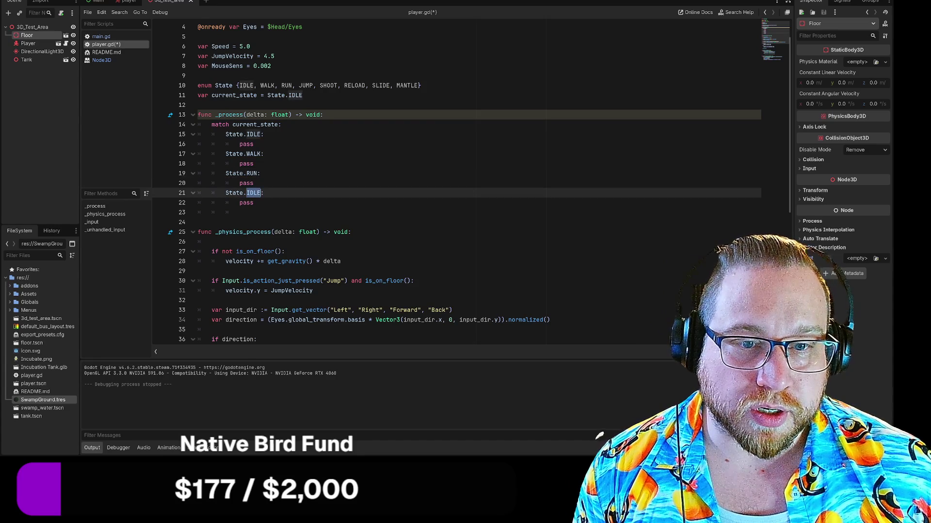
{"action": "type", "text": "JUMP"}
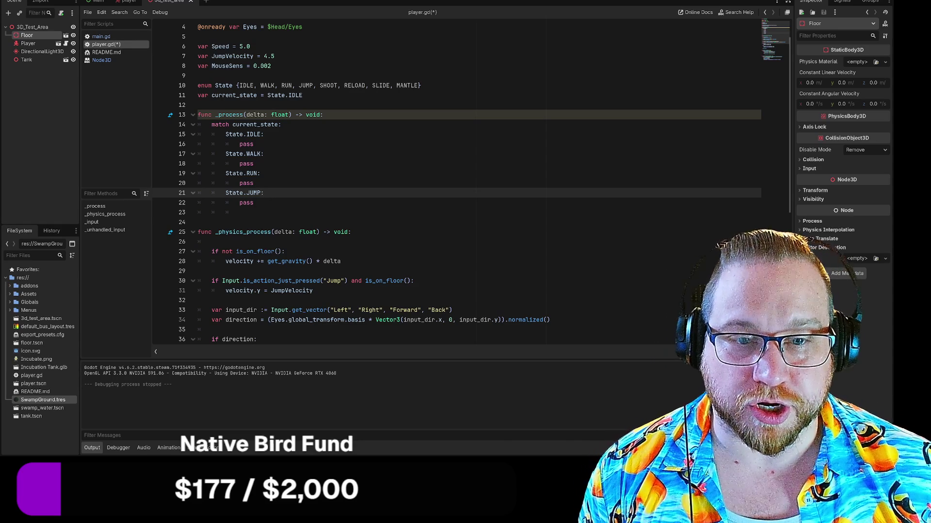
Add State.SHOOT and State.RELOAD cases with pass below JUMP.
{"action": "left_click", "coordinate": [239, 213]}
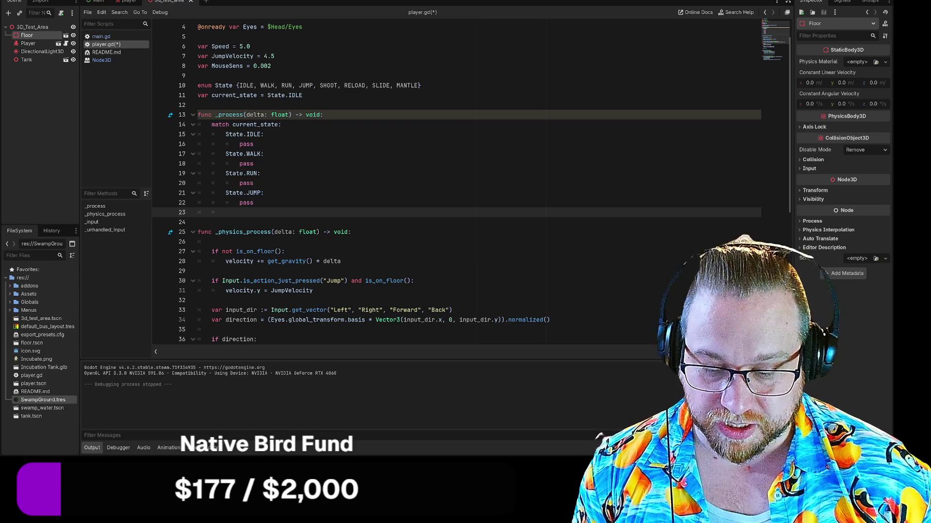
{"action": "key", "text": "ctrl+v"}
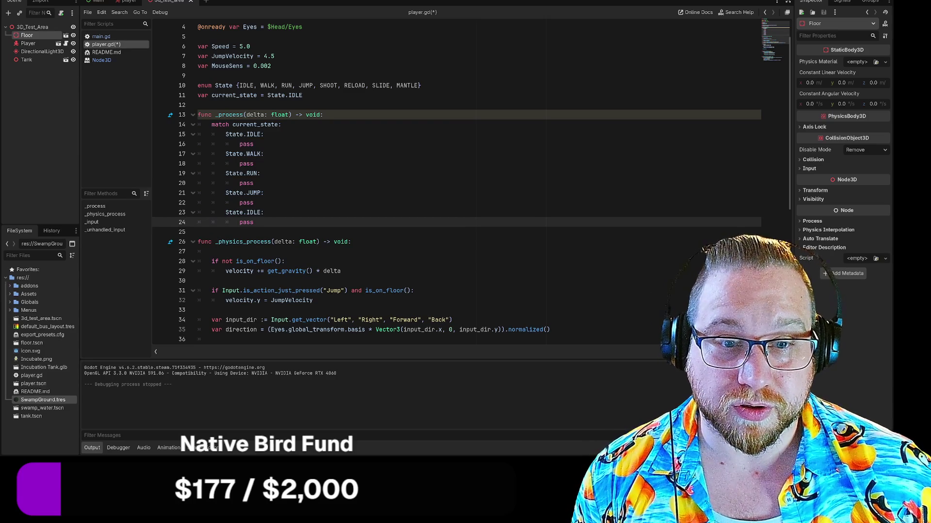
{"action": "double_click", "coordinate": [253, 212]}
{"action": "type", "text": "SHOOT"}
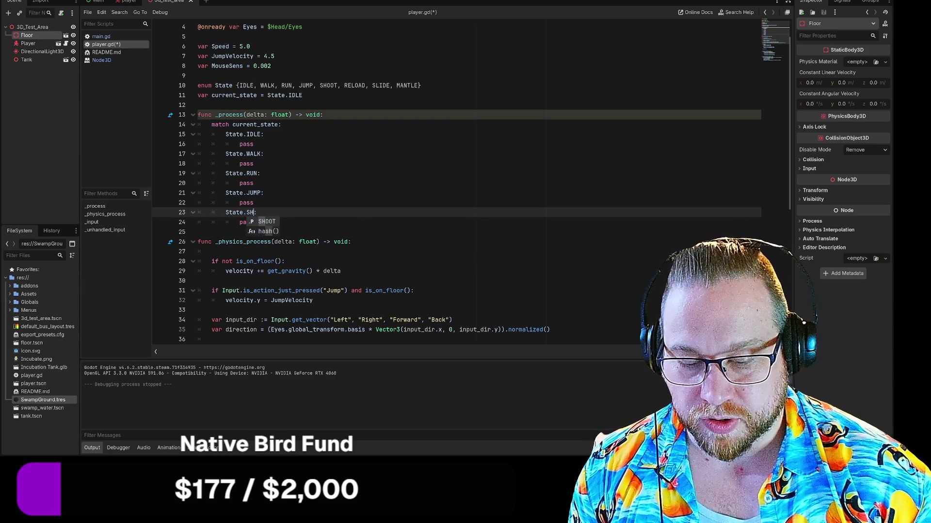
{"action": "left_click", "coordinate": [253, 222]}
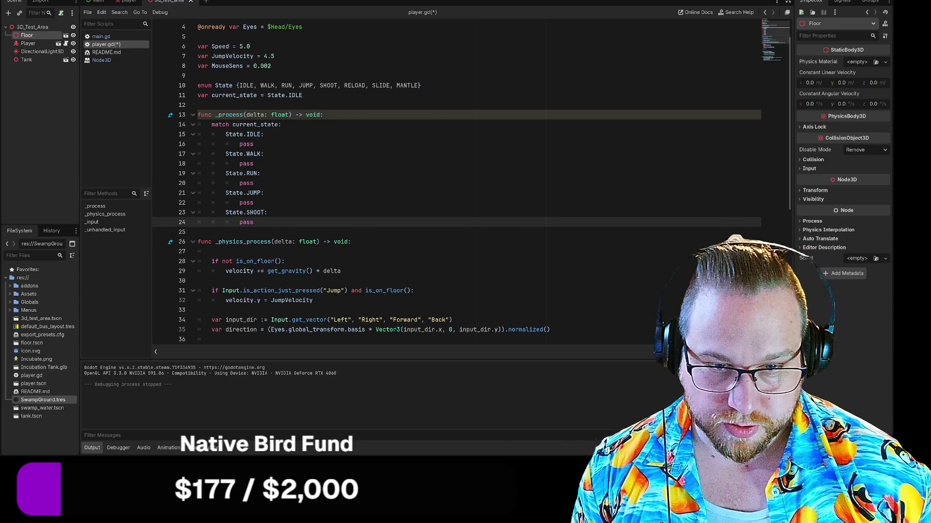
{"action": "key", "text": "Return"}
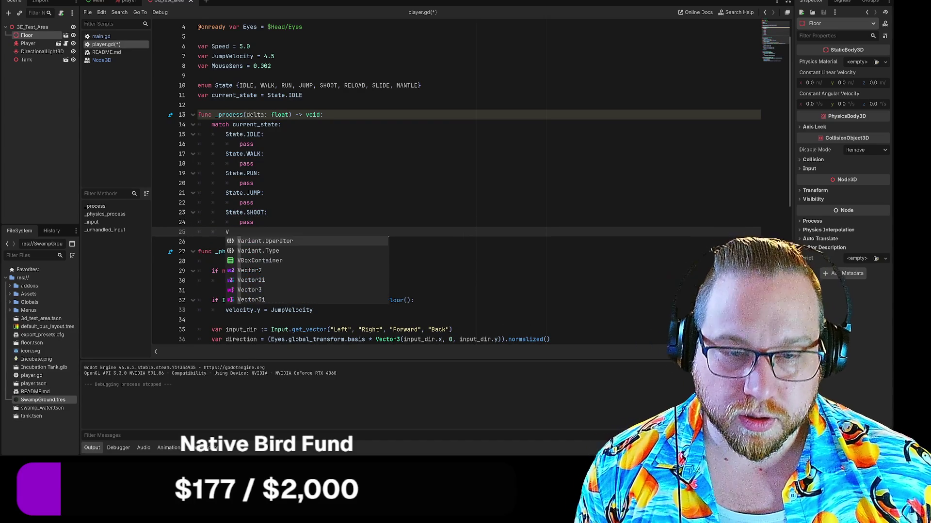
{"action": "key", "text": "ctrl+v"}
{"action": "double_click", "coordinate": [253, 232]}
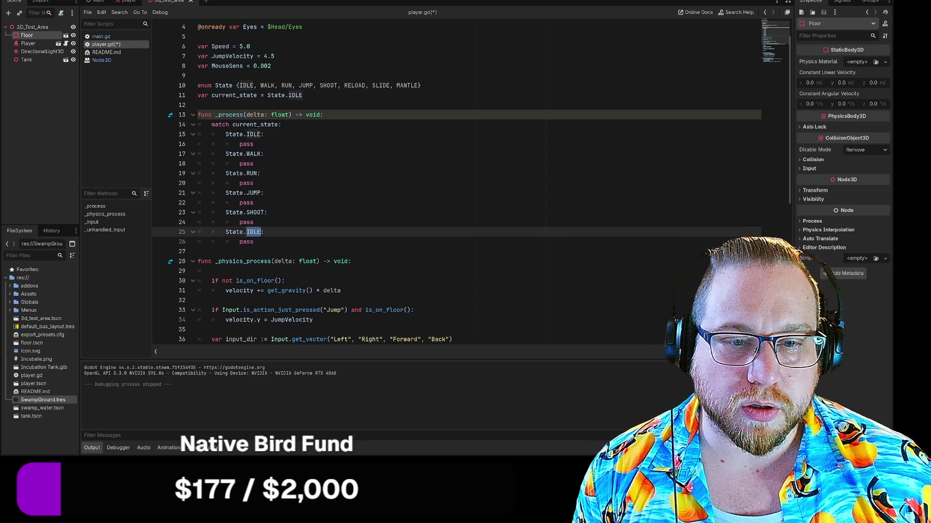
{"action": "type", "text": "Reload"}
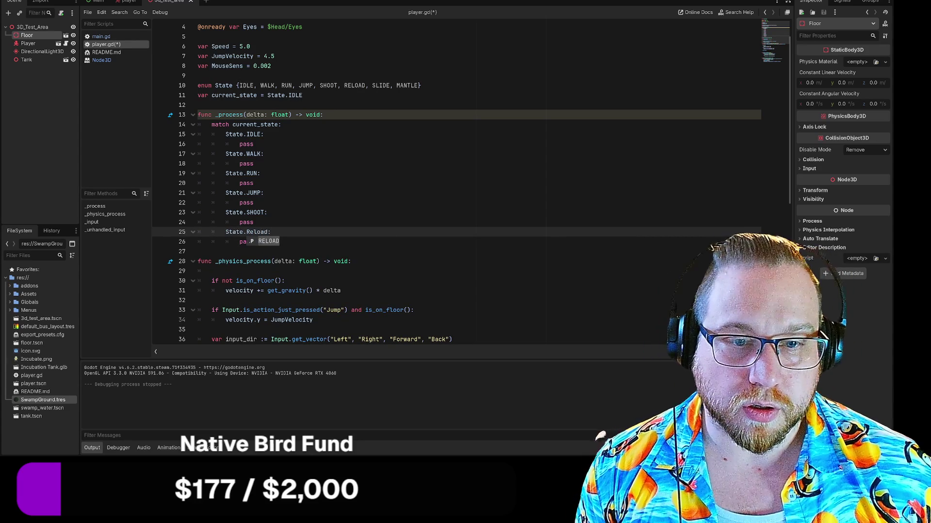
{"action": "key", "text": "Return"}
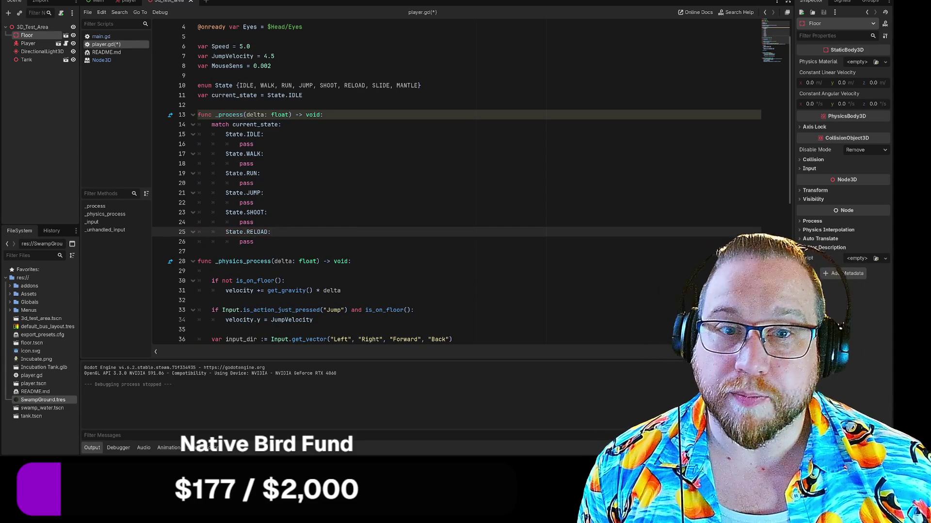
Add a State.SLIDE case with pass after RELOAD.
{"action": "left_click", "coordinate": [253, 241]}
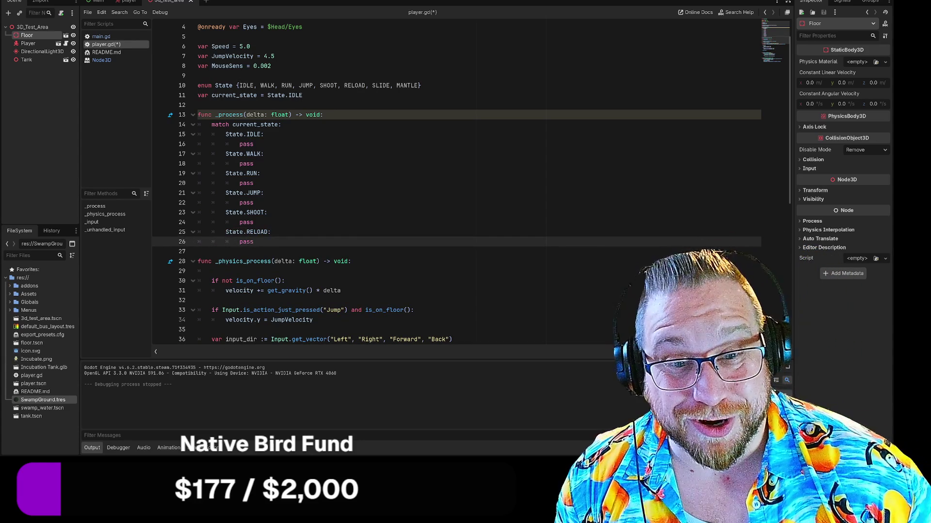
{"action": "key", "text": "Return"}
{"action": "key", "text": "ctrl+v"}
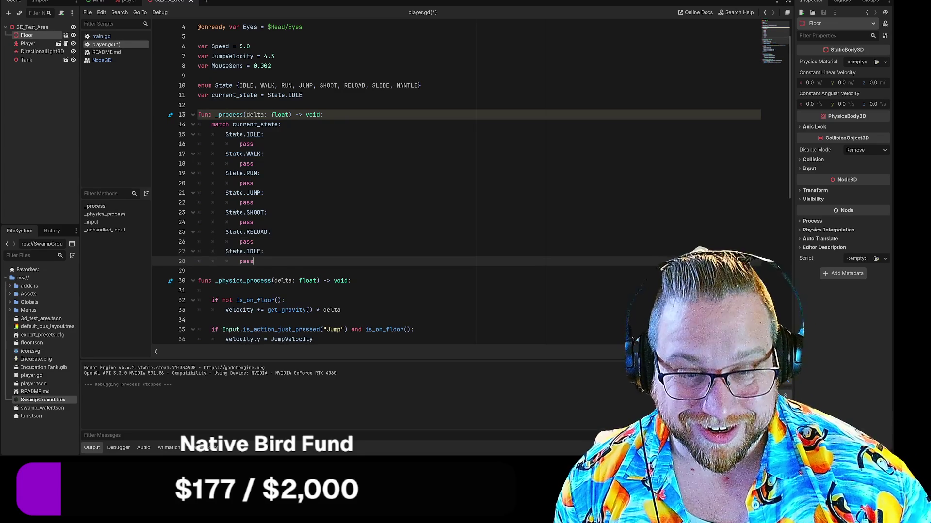
{"action": "double_click", "coordinate": [253, 251]}
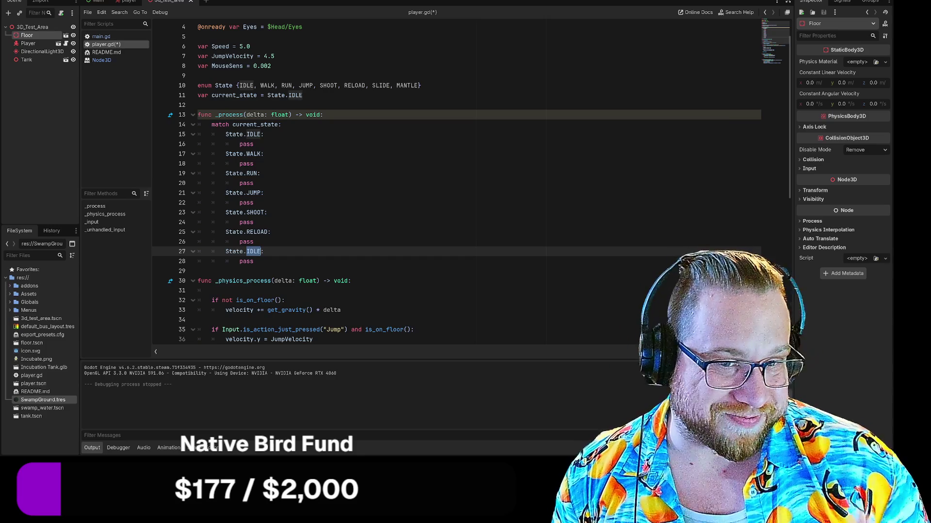
{"action": "type", "text": "SLIDE"}
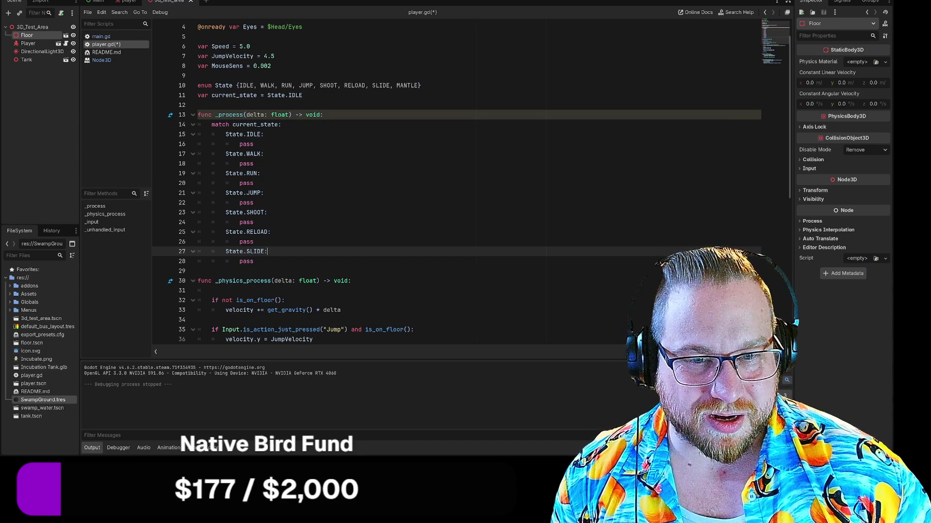
{"action": "key", "text": "Return"}
{"action": "key", "text": "BackSpace"}
{"action": "key", "text": "BackSpace"}
{"action": "key", "text": "BackSpace"}
Paste one more case on line 29 and delete its state name, leaving 'State.'.
{"action": "key", "text": "Down"}
{"action": "key", "text": "Return"}
{"action": "type", "text": "State.IDLE: \t\t\tpass"}
{"action": "left_click", "coordinate": [252, 270]}
{"action": "key", "text": "BackSpace"}
{"action": "key", "text": "BackSpace"}
{"action": "key", "text": "BackSpace"}
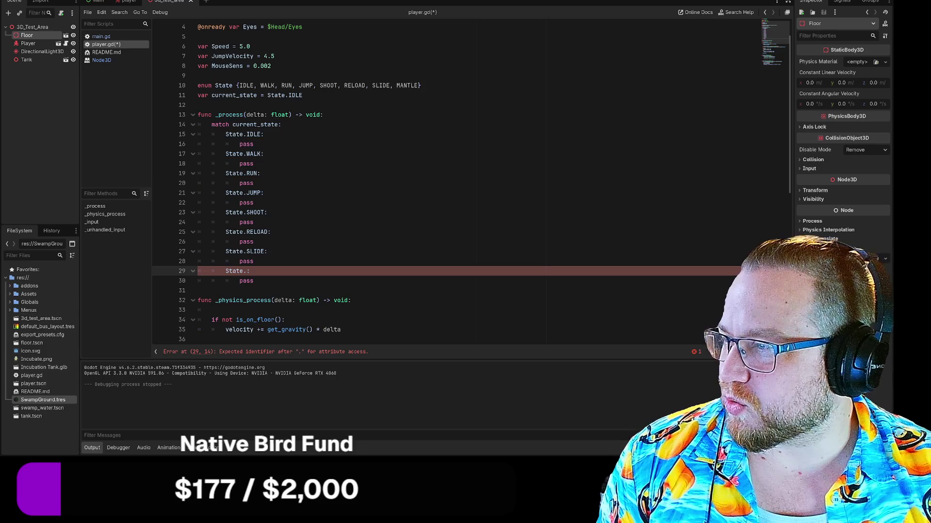
{"action": "key", "text": "alt+Tab"}
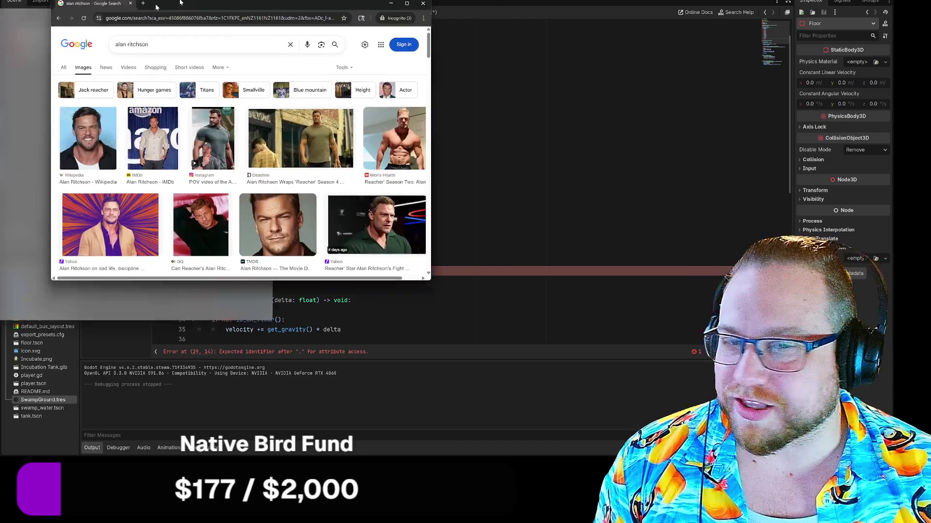
Preview the Deadline photo in the actor image results, open its article, then go back.
{"action": "left_click", "coordinate": [395, 123]}
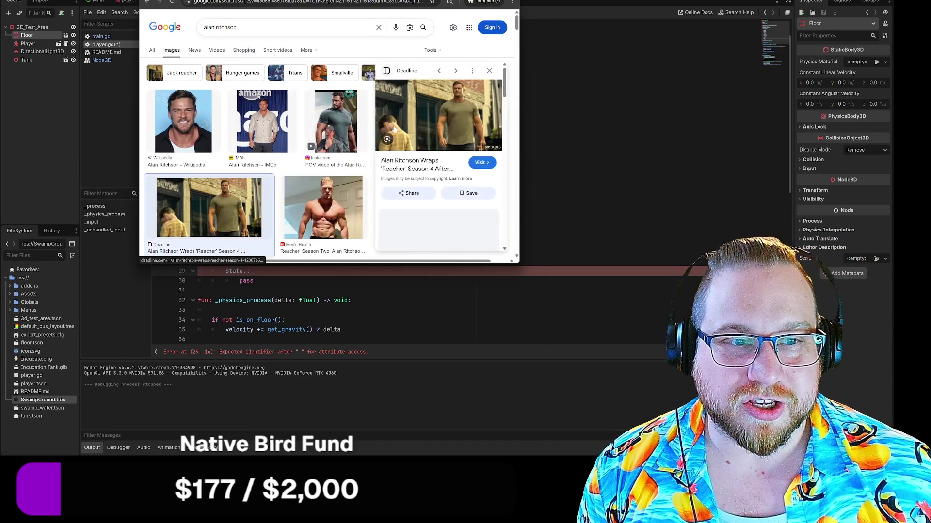
{"action": "left_click_drag", "start_coordinate": [518, 264], "coordinate": [662, 338]}
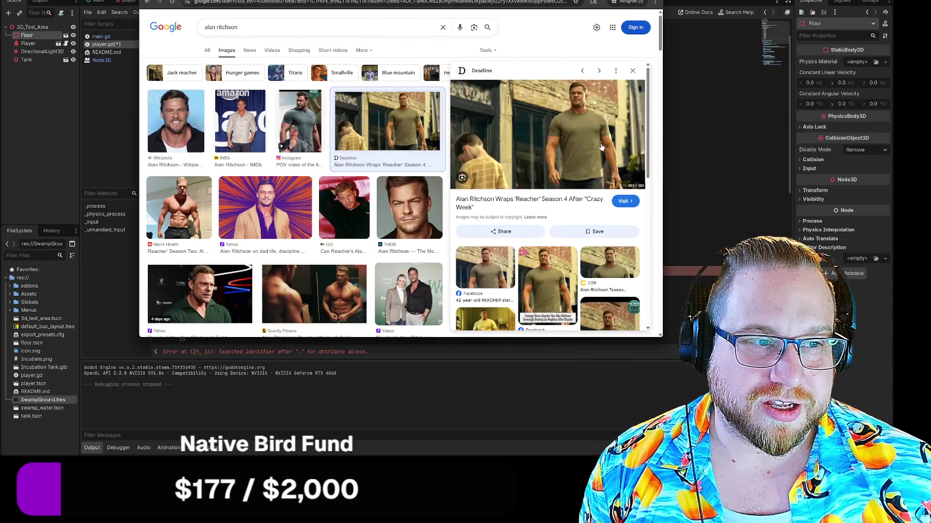
{"action": "mouse_move", "coordinate": [662, 338]}
{"action": "left_mouse_down"}
{"action": "mouse_move", "coordinate": [737, 393]}
{"action": "mouse_move", "coordinate": [666, 387]}
{"action": "left_mouse_up"}
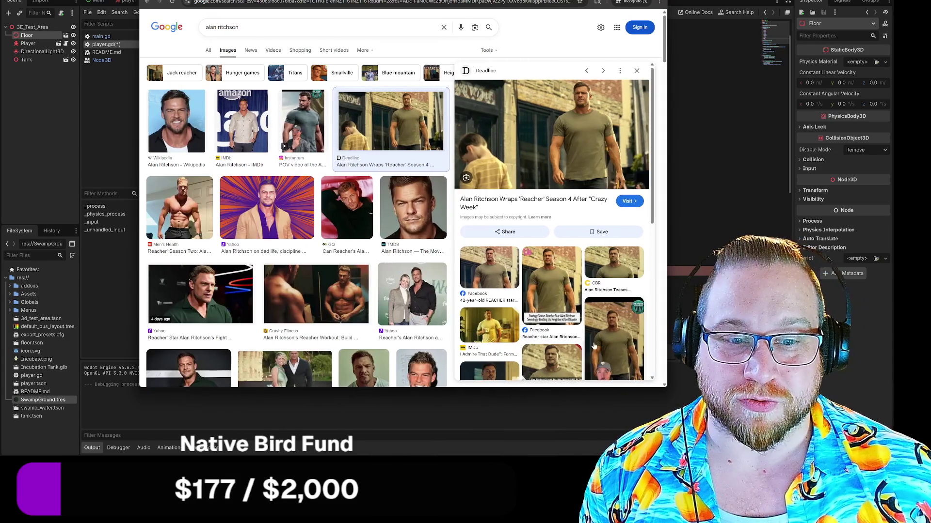
{"action": "left_click", "coordinate": [584, 104]}
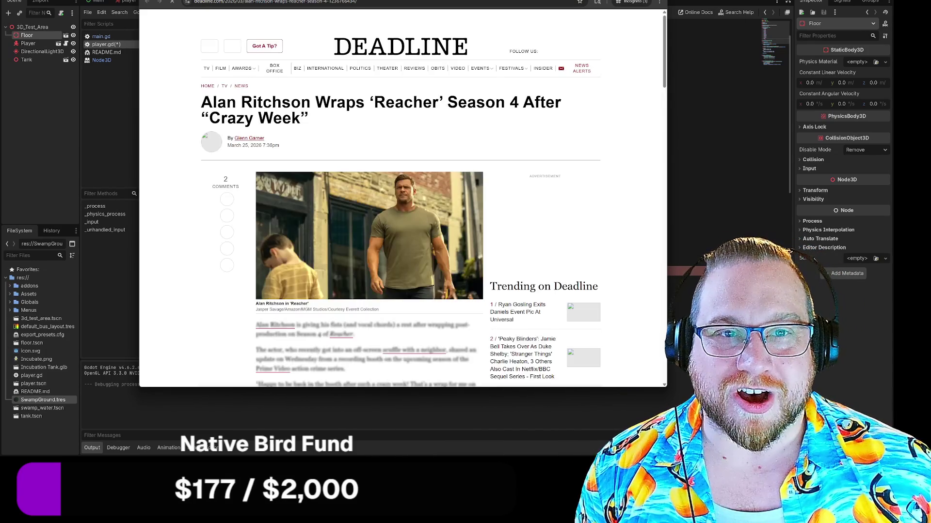
{"action": "key", "text": "alt+Left"}
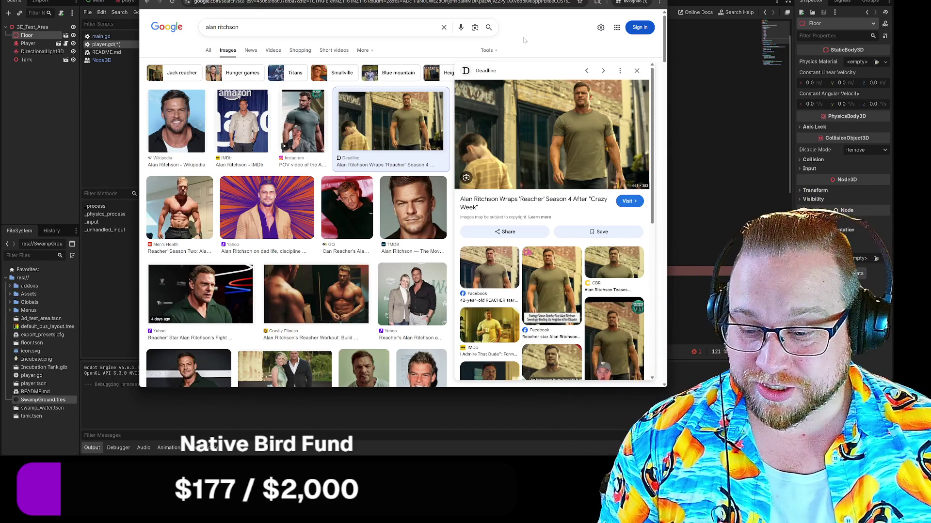
{"action": "left_click", "coordinate": [676, 1]}
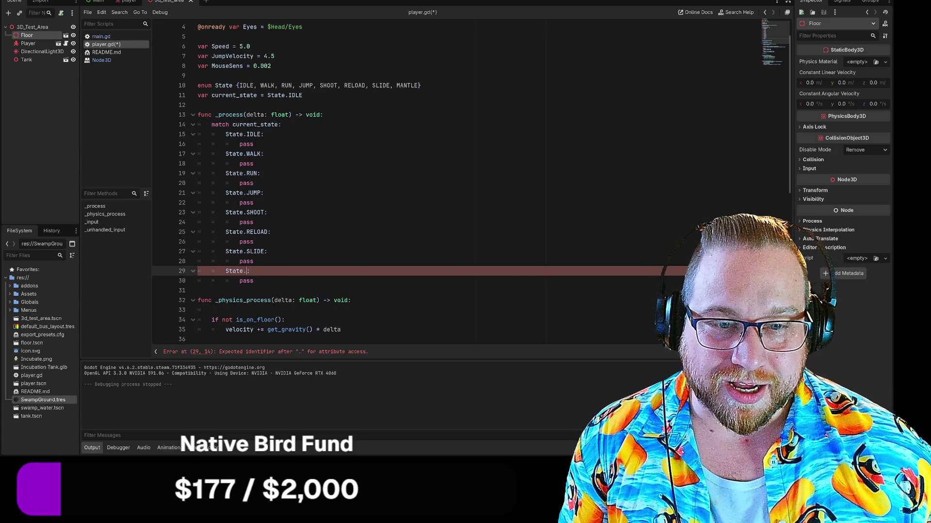
Complete line 29's case as State.MANTLE using the autocomplete suggestion.
{"action": "type", "text": "MANTLE"}
{"action": "key", "text": "Return"}
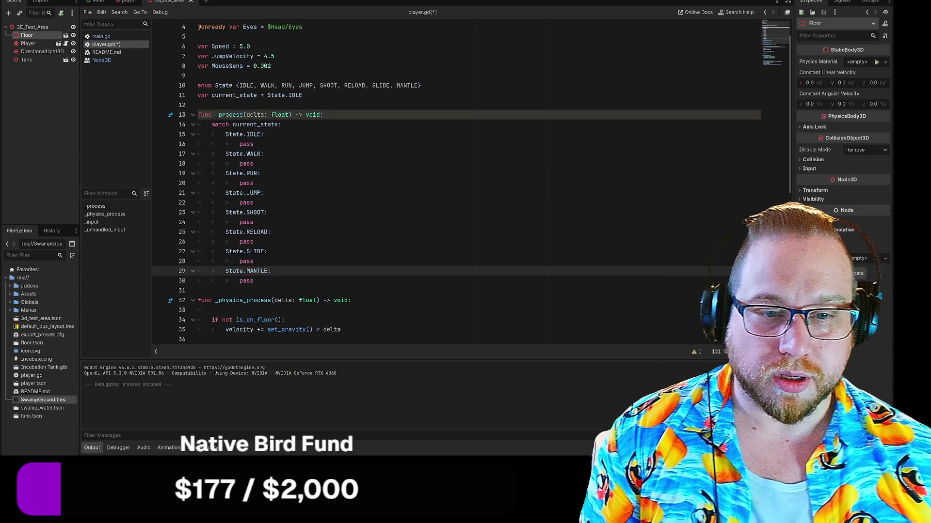
{"action": "left_click", "coordinate": [254, 280]}
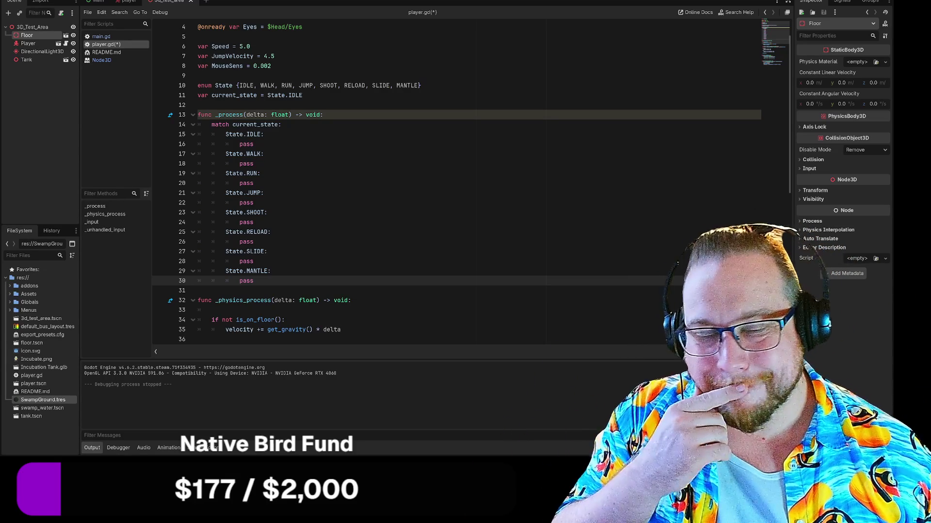
{"action": "left_click", "coordinate": [253, 241]}
Remove the SHOOT and RELOAD cases and open blank lines after the MANTLE case.
{"action": "left_click_drag", "start_coordinate": [254, 242], "coordinate": [197, 212]}
{"action": "key", "text": "ctrl+c"}
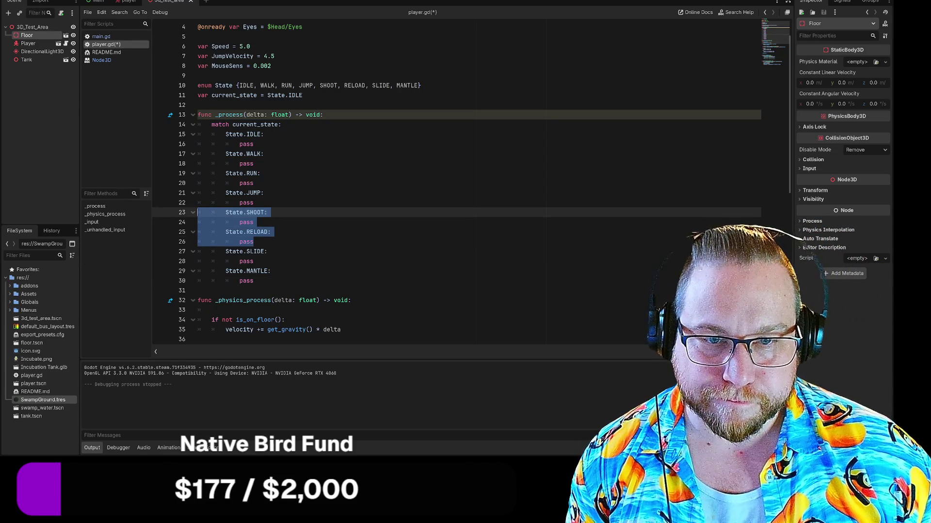
{"action": "key", "text": "BackSpace"}
{"action": "key", "text": "BackSpace"}
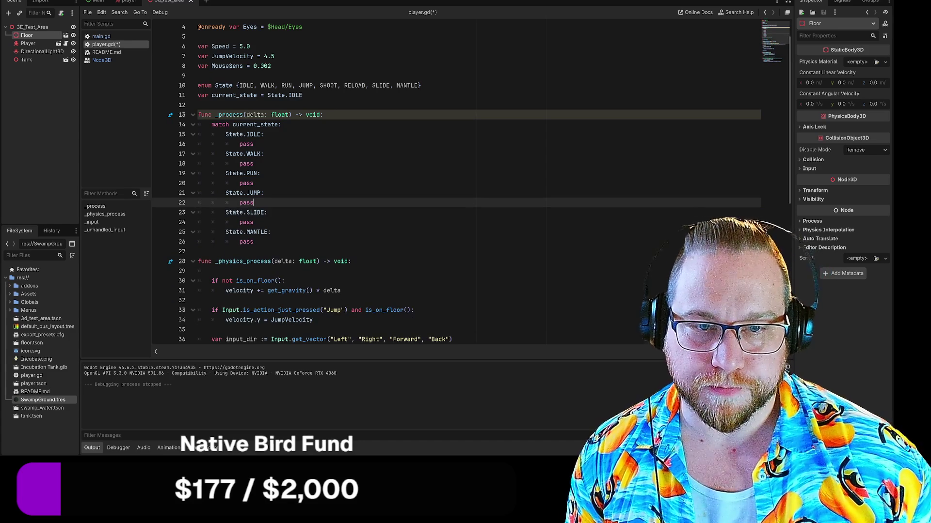
{"action": "left_click", "coordinate": [254, 241]}
{"action": "key", "text": "Return"}
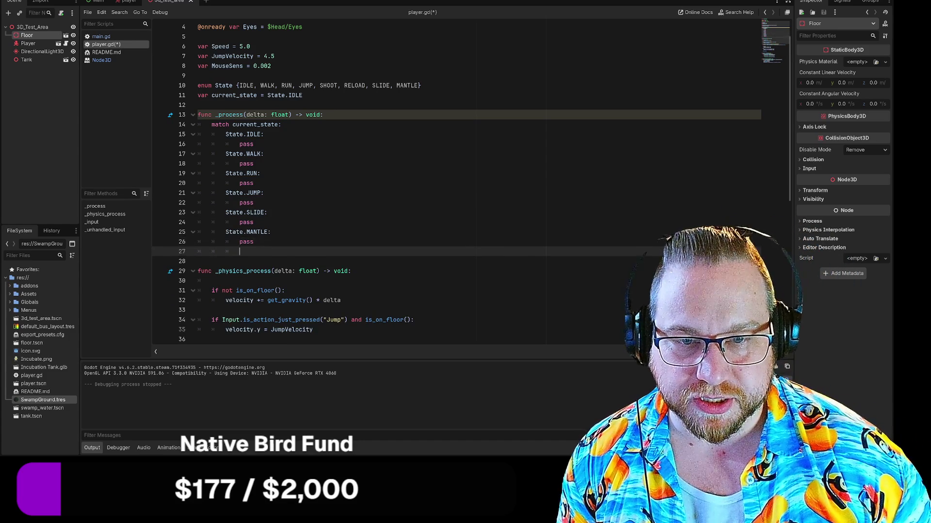
{"action": "key", "text": "Return"}
{"action": "key", "text": "BackSpace"}
{"action": "key", "text": "BackSpace"}
{"action": "key", "text": "BackSpace"}
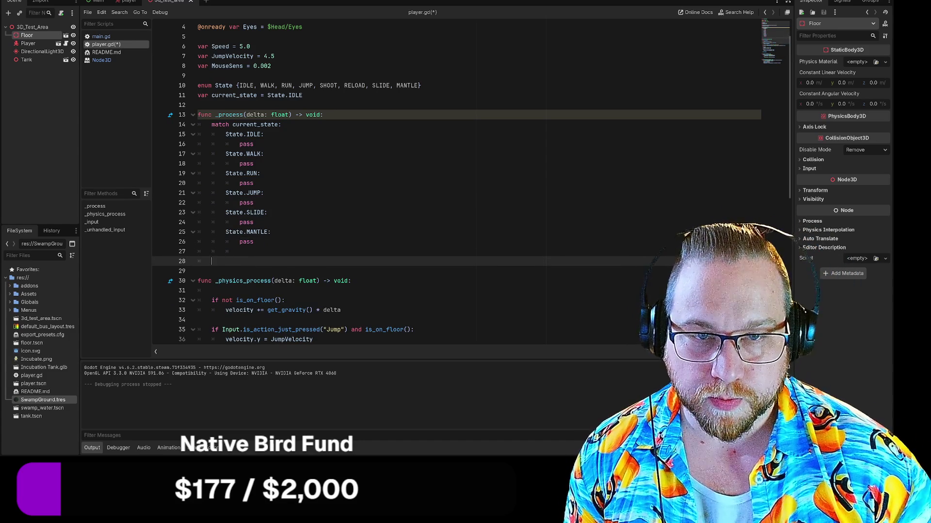
Write 'match gun_state:' and paste the SHOOT and RELOAD cases beneath it with fixed indentation.
{"action": "type", "text": "match "}
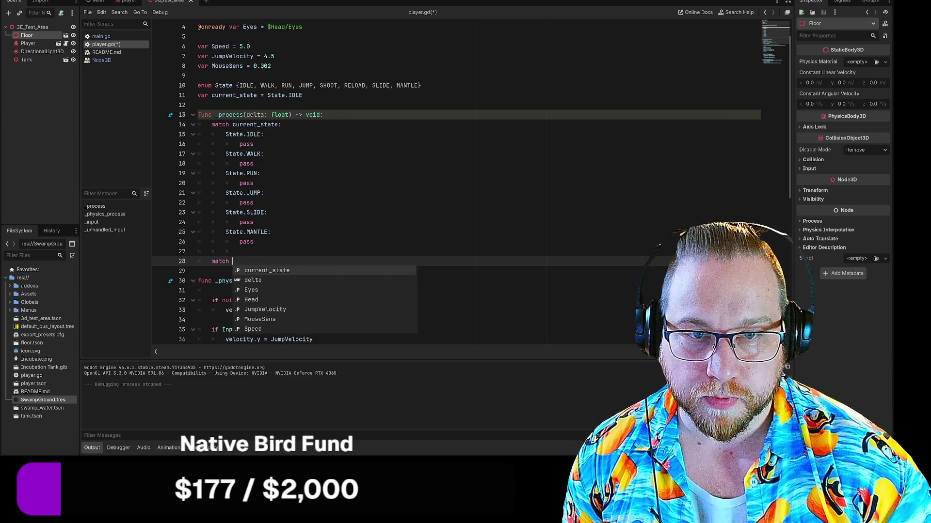
{"action": "type", "text": "g"}
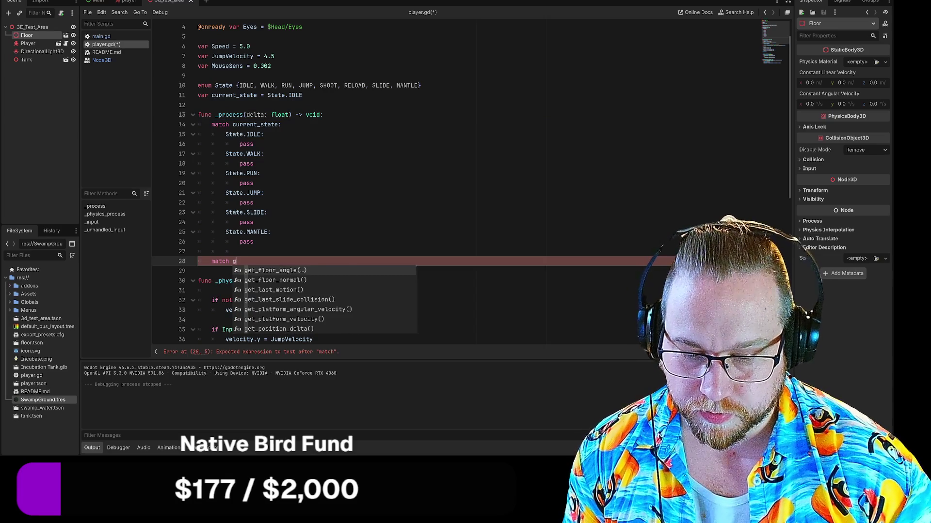
{"action": "type", "text": "un_state"}
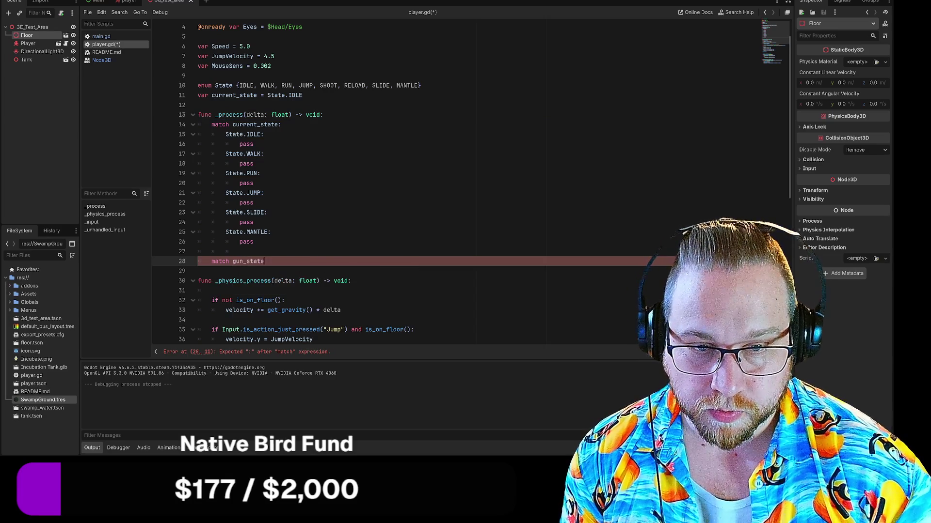
{"action": "type", "text": ":"}
{"action": "key", "text": "Return"}
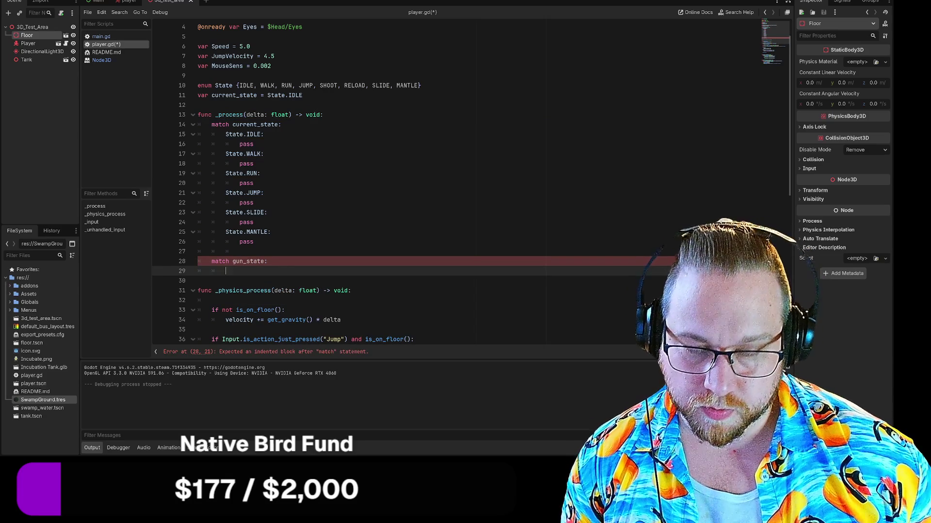
{"action": "key", "text": "ctrl+v"}
{"action": "key", "text": "shift+Up"}
{"action": "key", "text": "shift+Up"}
{"action": "key", "text": "shift+Up"}
{"action": "key", "text": "shift+Home"}
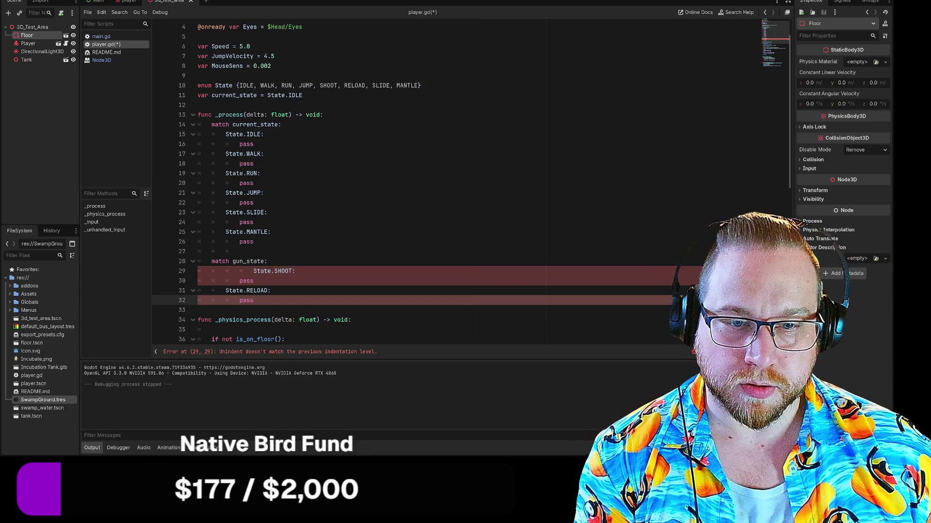
{"action": "key", "text": "Up"}
{"action": "key", "text": "Up"}
{"action": "key", "text": "Up"}
{"action": "key", "text": "BackSpace"}
{"action": "key", "text": "BackSpace"}
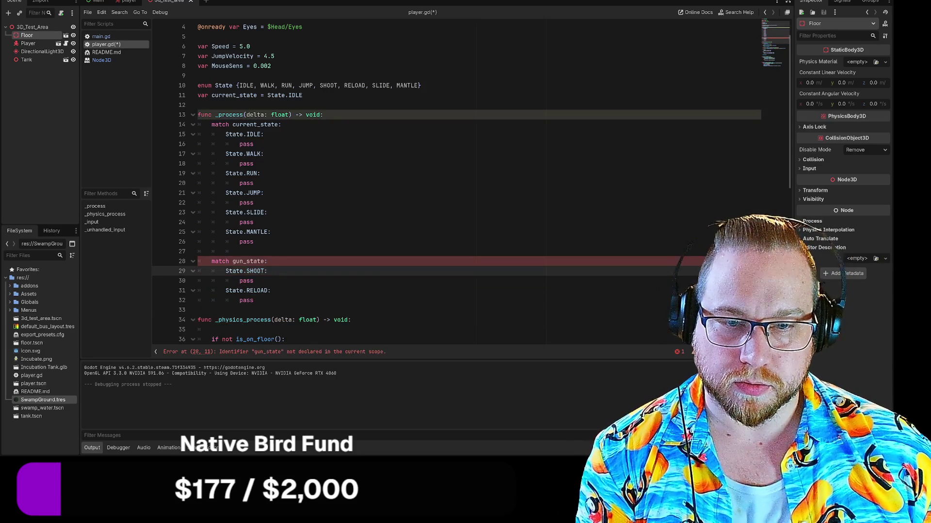
{"action": "scroll", "coordinate": [422, 184], "scroll_direction": "up", "scroll_amount": 1}
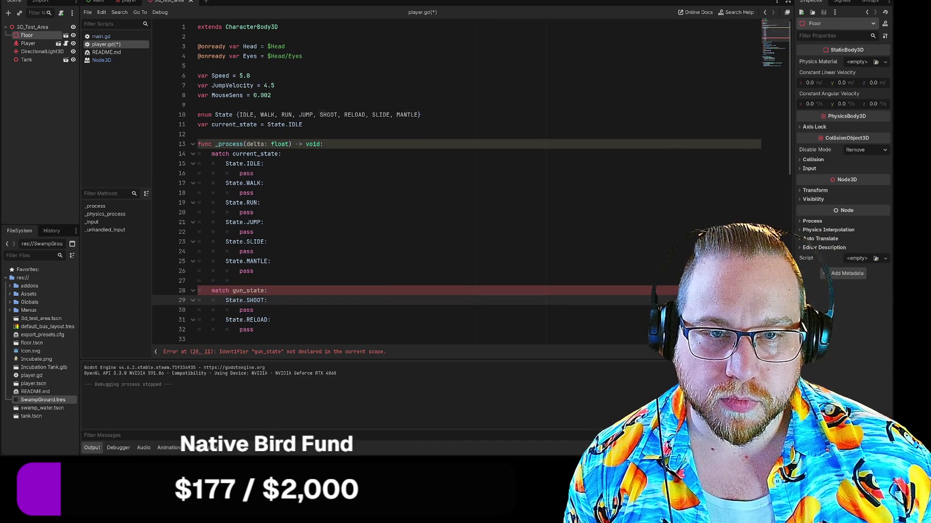
Rename the State enum to MoveState.
{"action": "left_click", "coordinate": [217, 115]}
{"action": "key", "text": "BackSpace"}
{"action": "type", "text": "Move"}
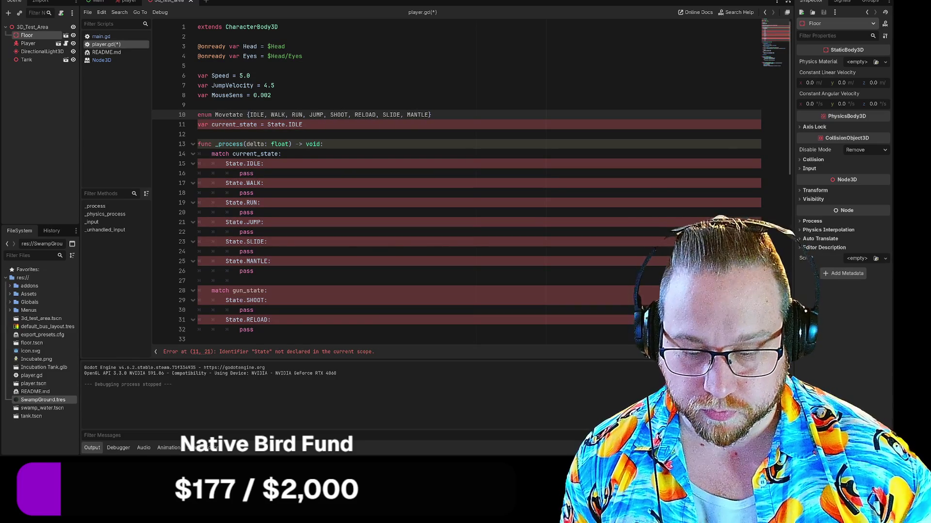
{"action": "type", "text": "S"}
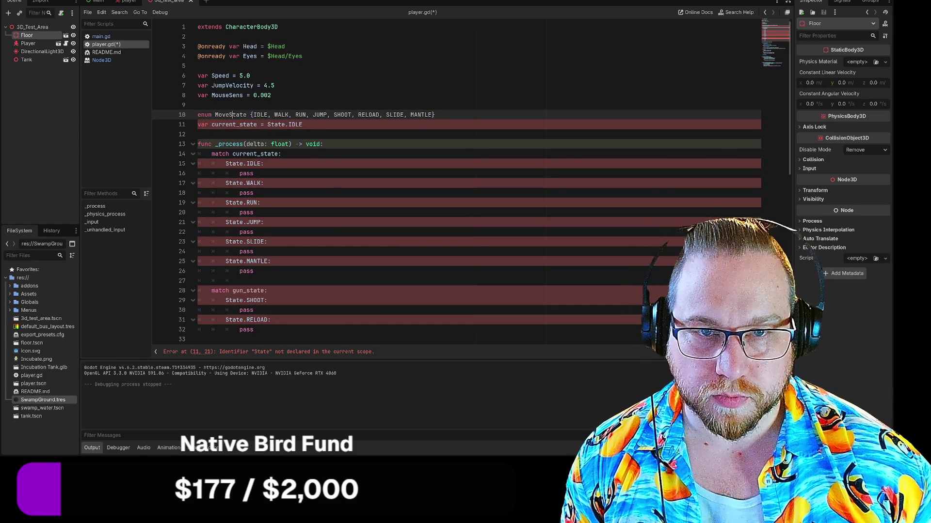
Add a new line with enum GunState listing IDLE, SHOOT, RELOAD.
{"action": "key", "text": "End"}
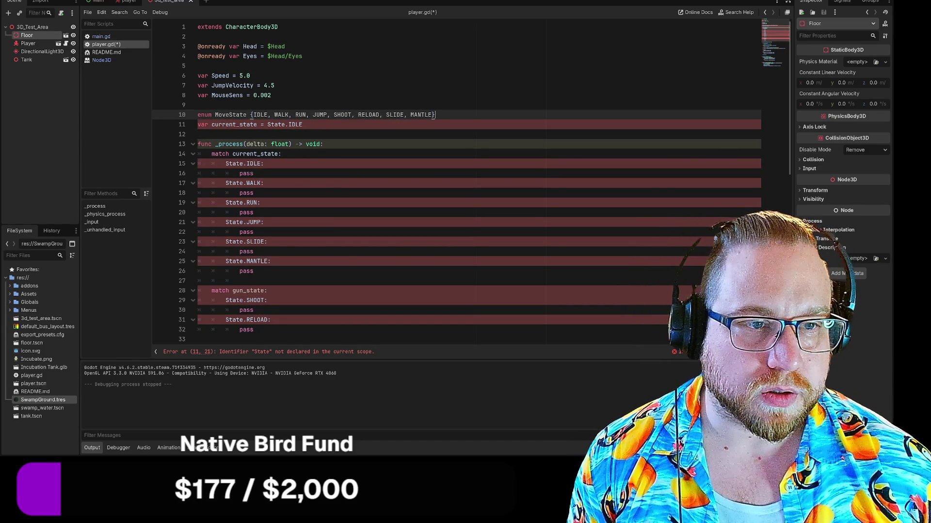
{"action": "key", "text": "Return"}
{"action": "type", "text": "enum "}
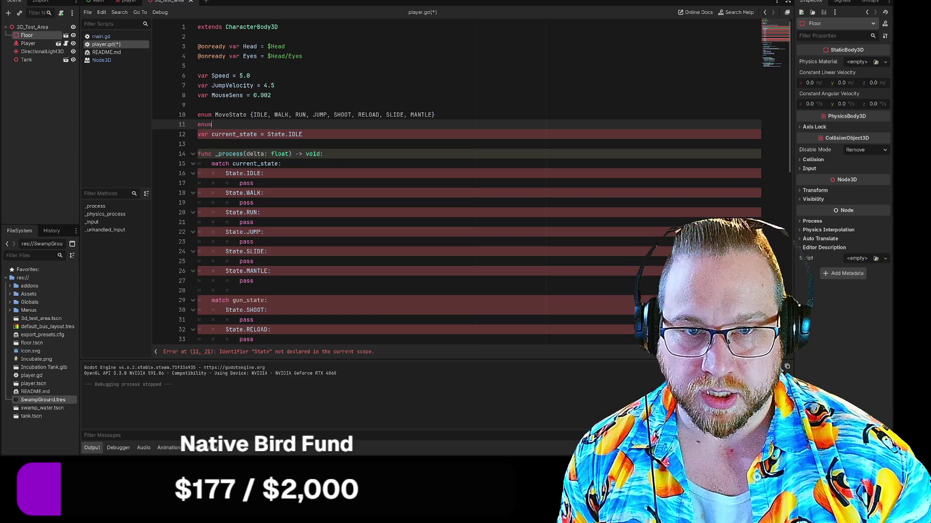
{"action": "type", "text": "G"}
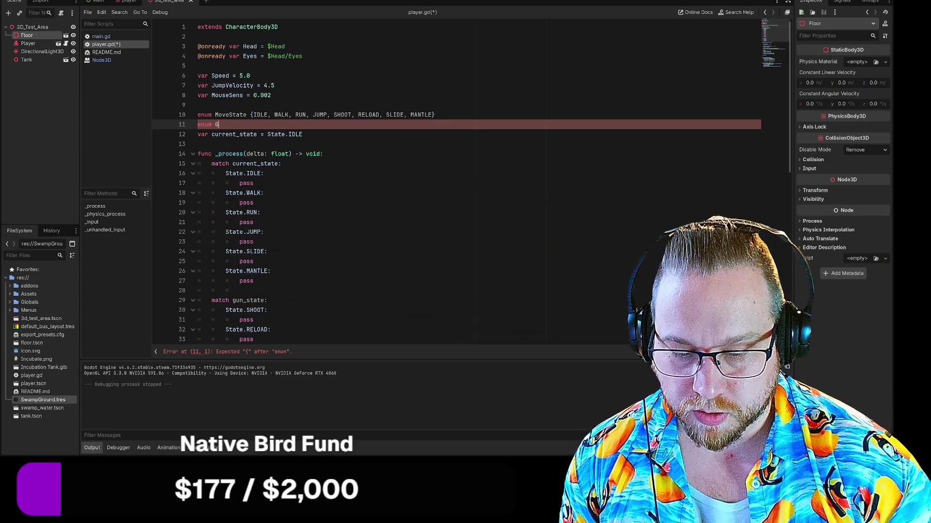
{"action": "type", "text": "un"}
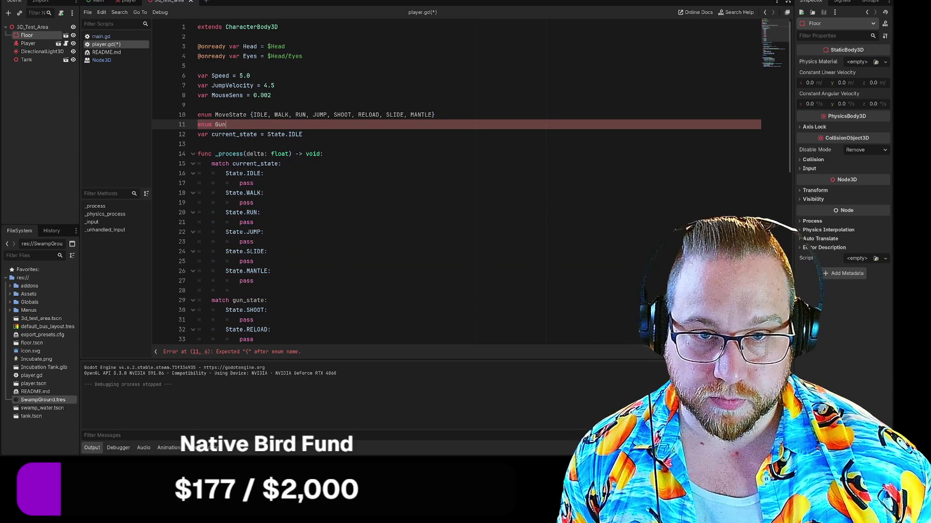
{"action": "type", "text": "State"}
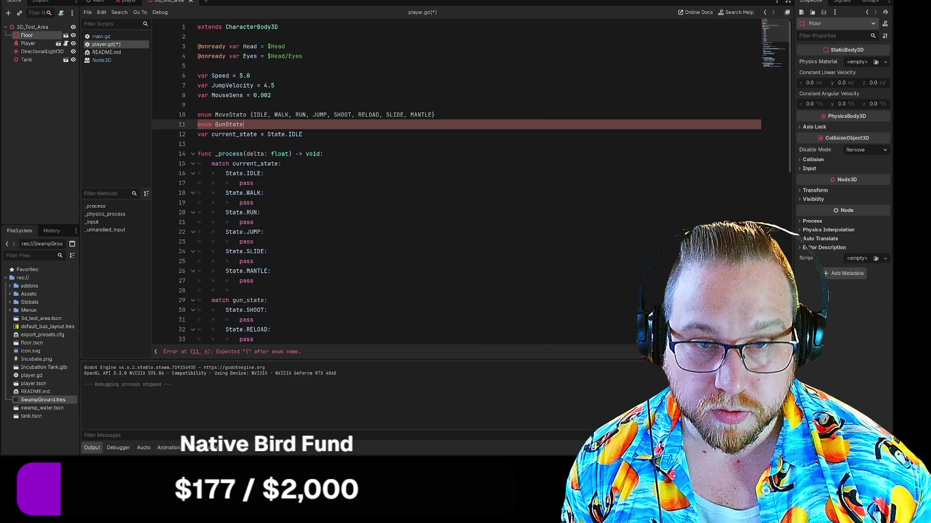
{"action": "type", "text": "{"}
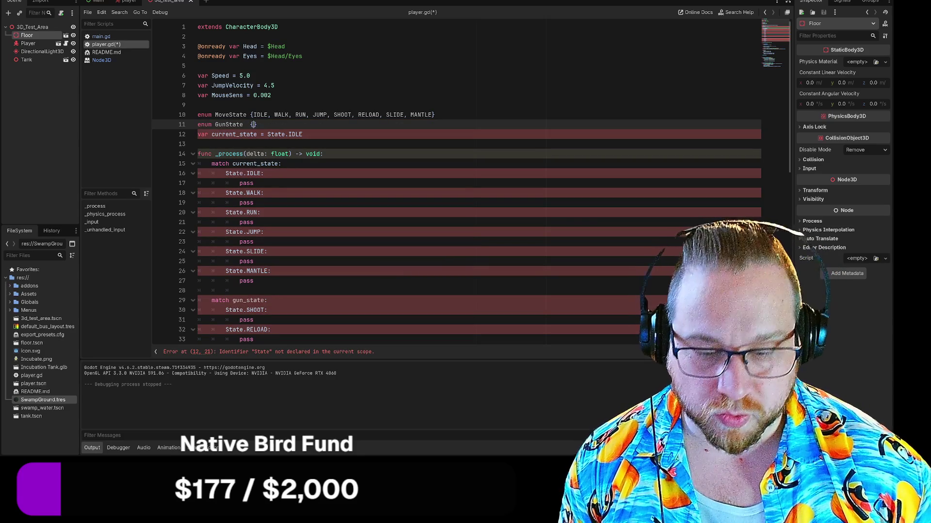
{"action": "type", "text": "Shoot"}
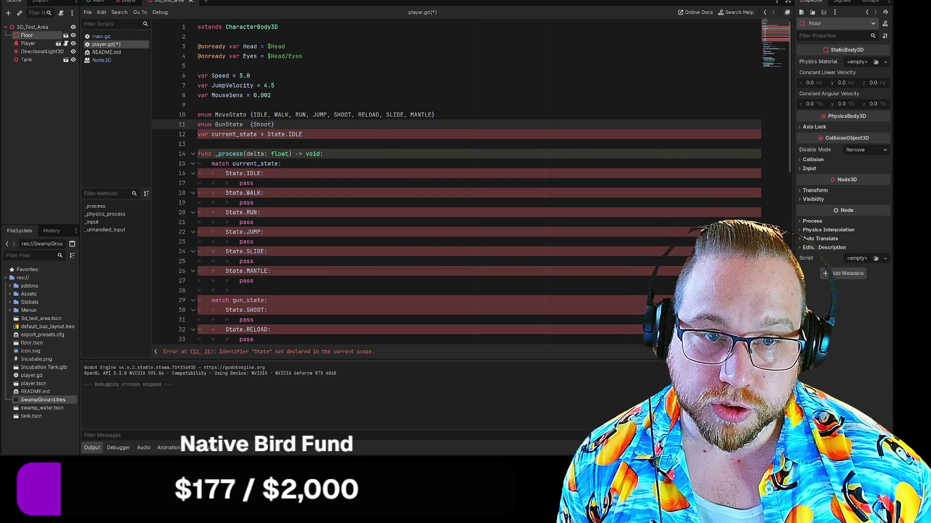
{"action": "type", "text": "IDLE,"}
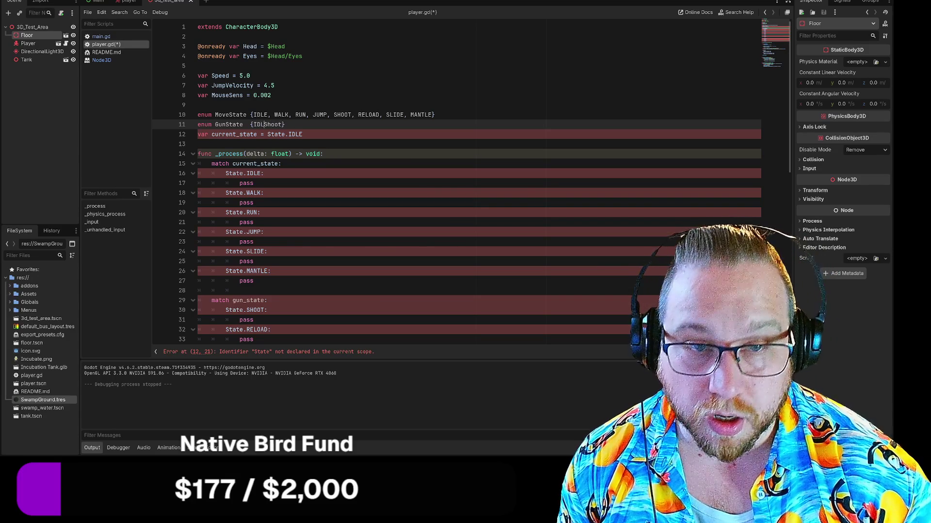
{"action": "key", "text": "Delete"}
{"action": "key", "text": "Delete"}
{"action": "key", "text": "Delete"}
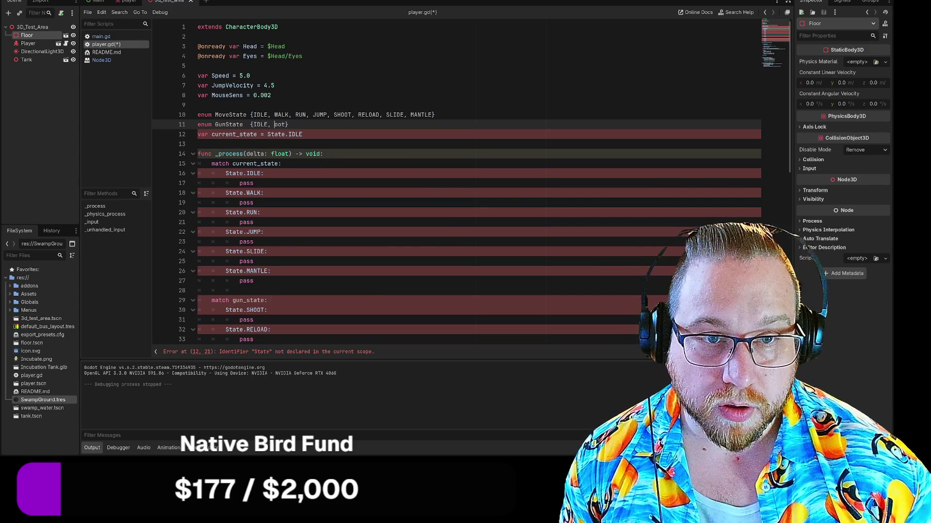
{"action": "type", "text": "SHOOT"}
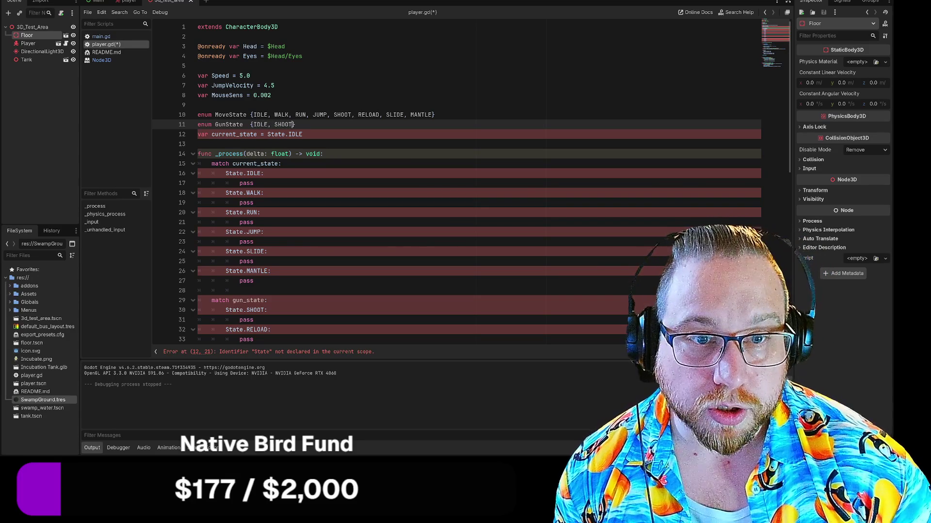
{"action": "type", "text": ", RELOAD"}
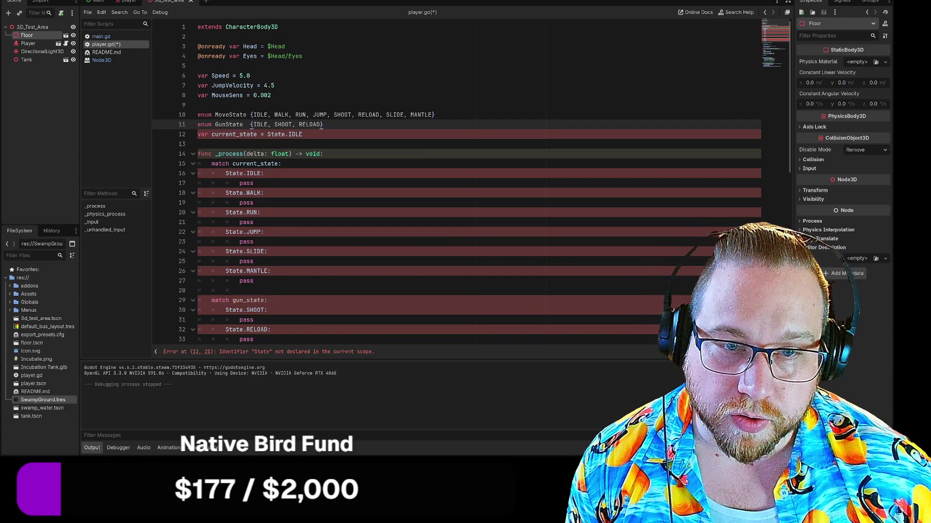
{"action": "double_click", "coordinate": [230, 115]}
{"action": "key", "text": "ctrl+c"}
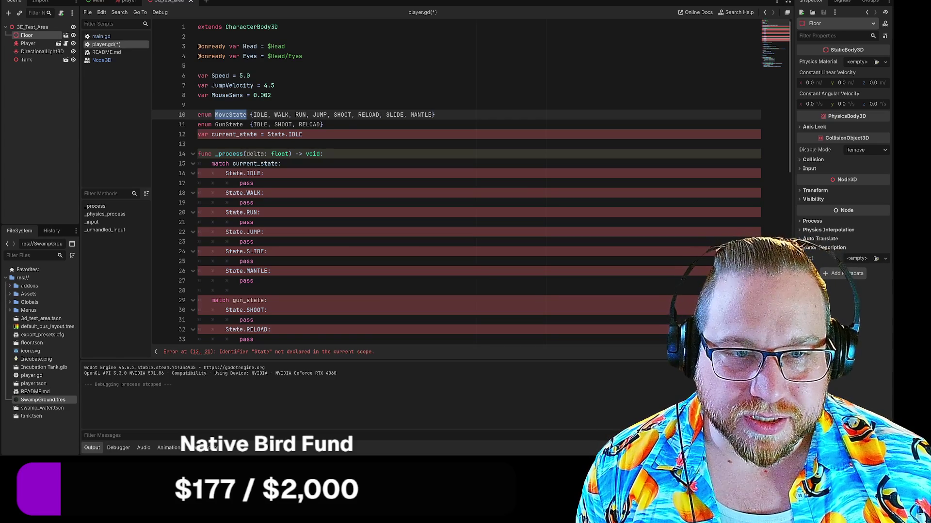
Replace State with MoveState in current_state's default and the IDLE, WALK, RUN, JUMP, SLIDE, MANTLE cases.
{"action": "left_click", "coordinate": [267, 134]}
{"action": "key", "text": "ctrl+v"}
{"action": "left_click", "coordinate": [225, 173]}
{"action": "key", "text": "ctrl+v"}
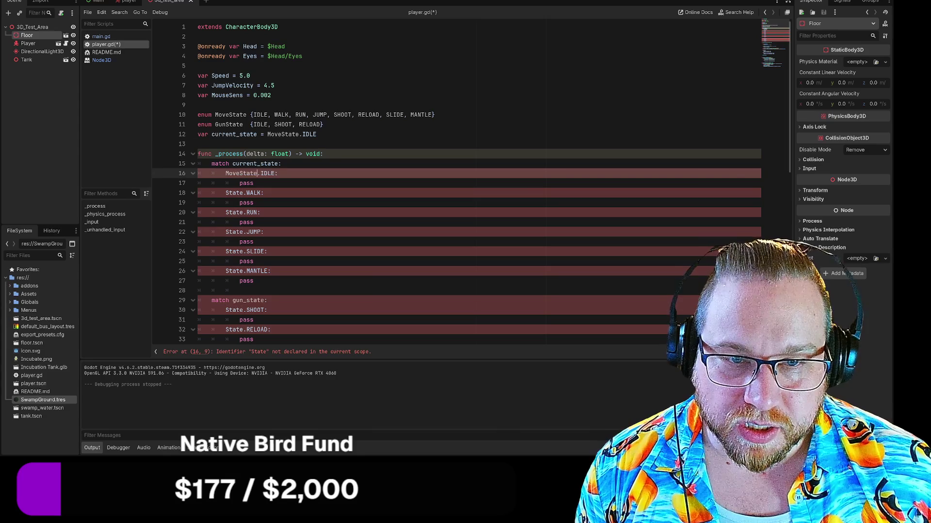
{"action": "left_click", "coordinate": [232, 192]}
{"action": "key", "text": "ctrl+v"}
{"action": "double_click", "coordinate": [235, 212]}
{"action": "key", "text": "ctrl+v"}
{"action": "double_click", "coordinate": [235, 231]}
{"action": "key", "text": "ctrl+v"}
{"action": "double_click", "coordinate": [234, 251]}
{"action": "key", "text": "ctrl+v"}
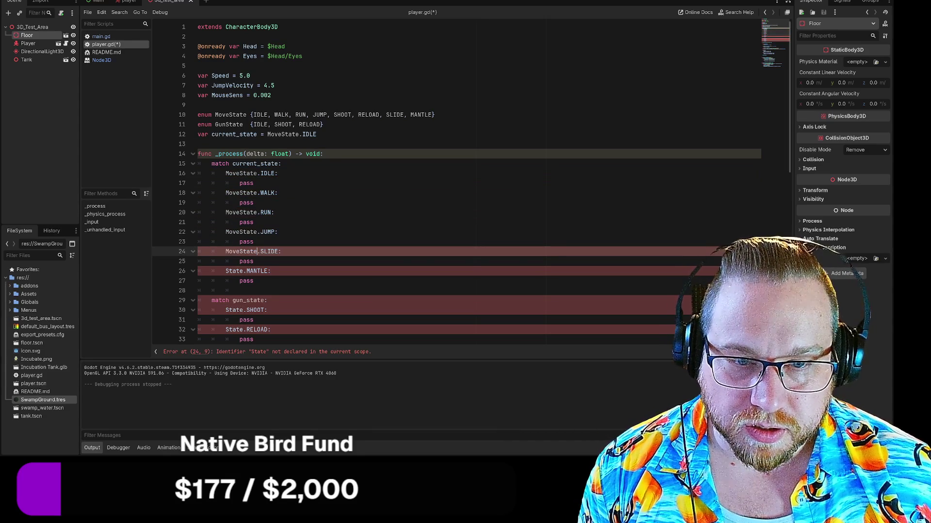
{"action": "double_click", "coordinate": [234, 271]}
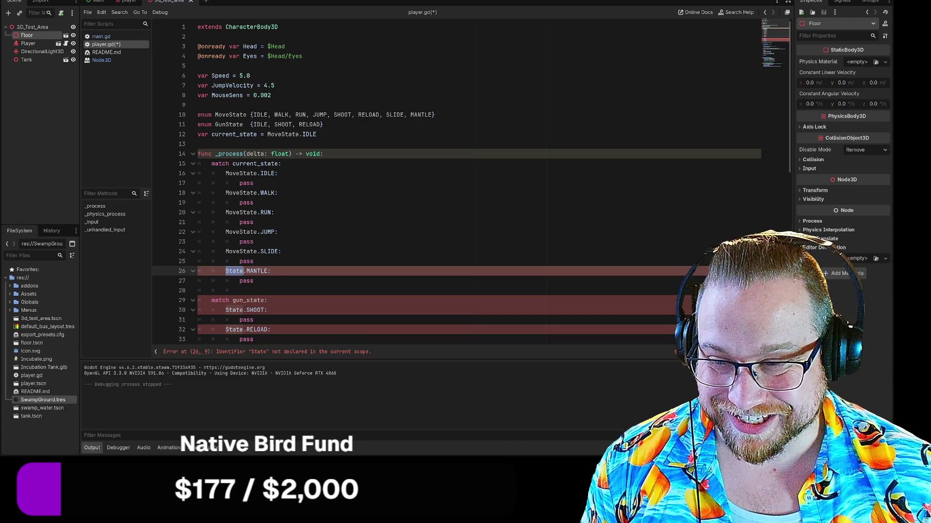
{"action": "key", "text": "ctrl+v"}
{"action": "scroll", "coordinate": [417, 184], "scroll_direction": "down", "scroll_amount": 2}
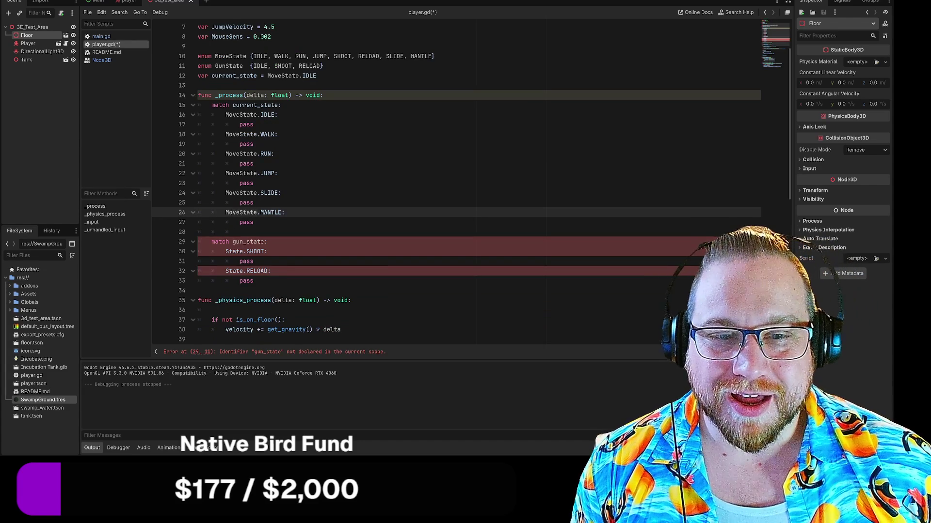
{"action": "scroll", "coordinate": [417, 184], "scroll_direction": "up", "scroll_amount": 2}
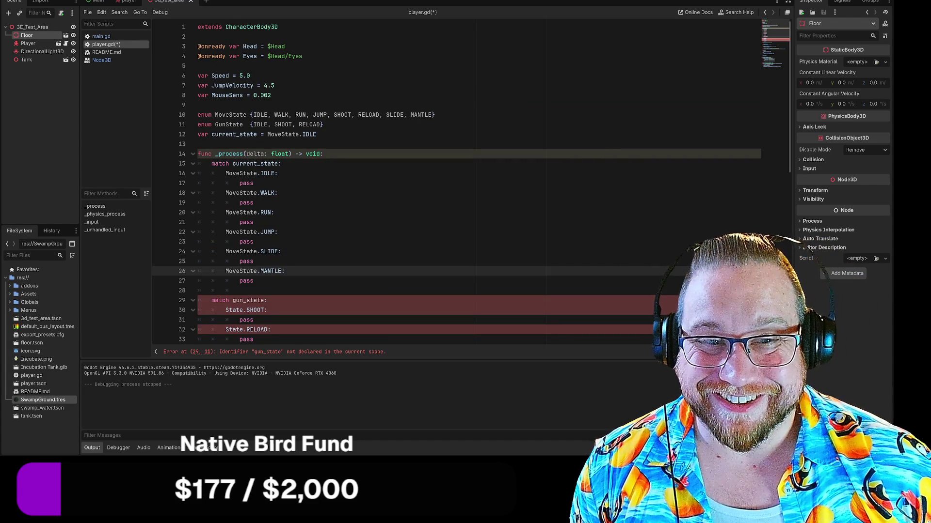
Declare var gun_state = GunState.IDLE on line 12 and rename current_state to movement_state.
{"action": "left_click", "coordinate": [323, 125]}
{"action": "key", "text": "Return"}
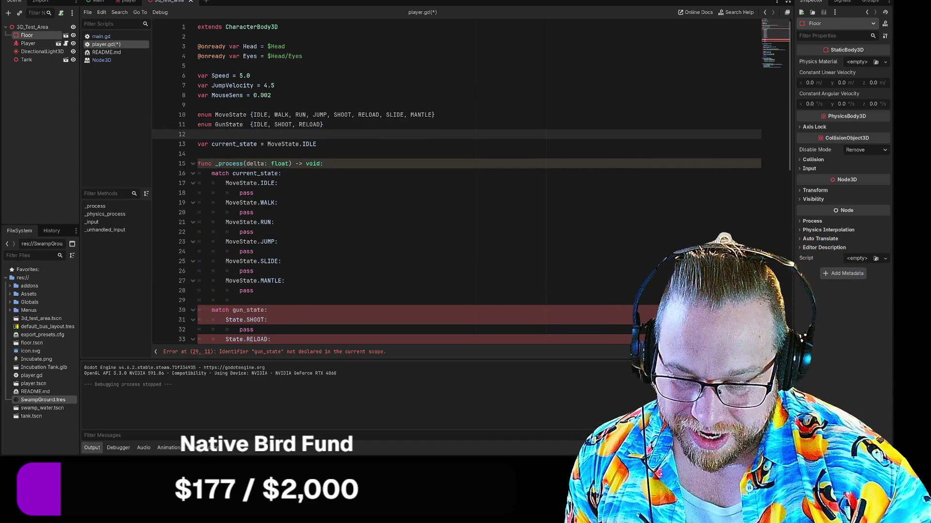
{"action": "type", "text": "var"}
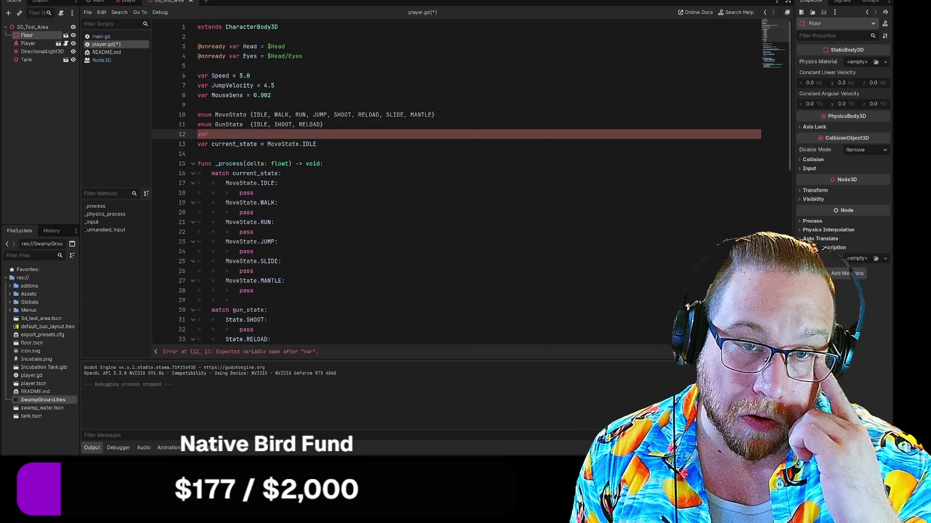
{"action": "left_click_drag", "start_coordinate": [211, 144], "coordinate": [237, 144]}
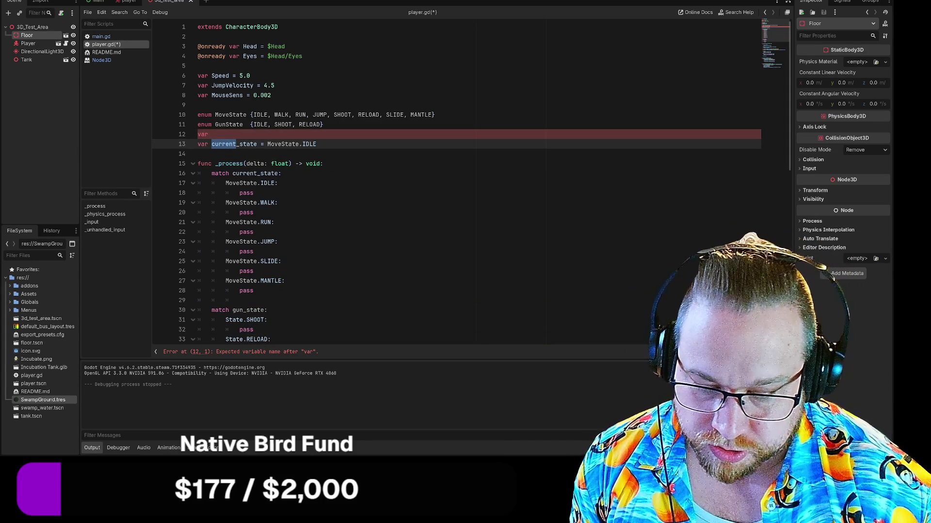
{"action": "type", "text": "movement"}
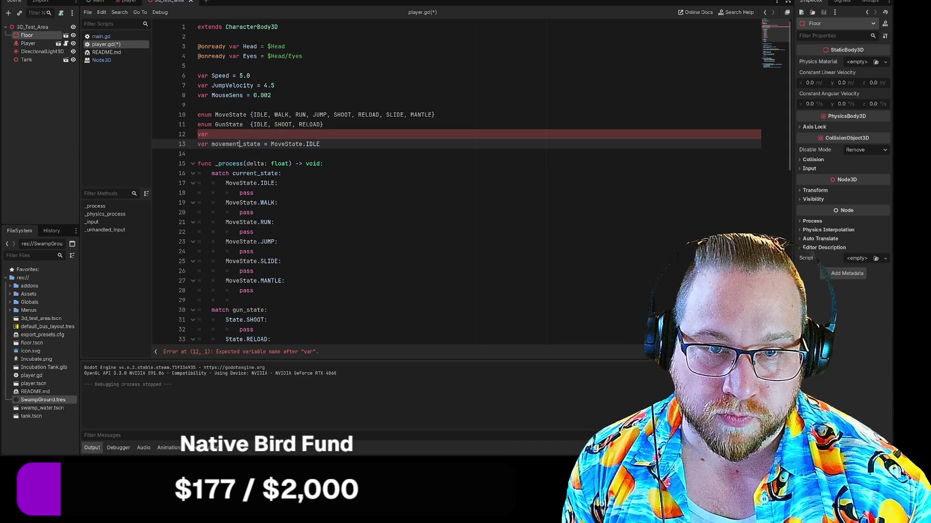
{"action": "left_click", "coordinate": [209, 134]}
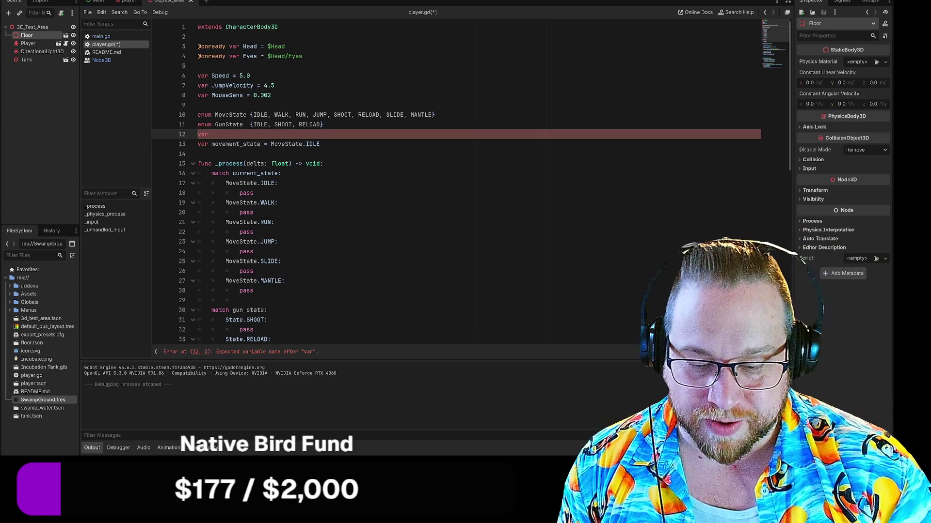
{"action": "type", "text": " gun"}
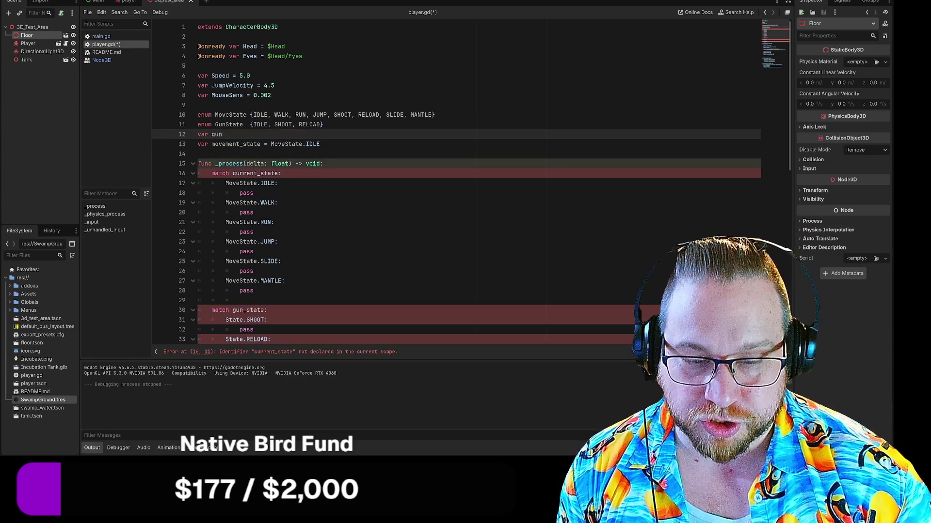
{"action": "type", "text": "_"}
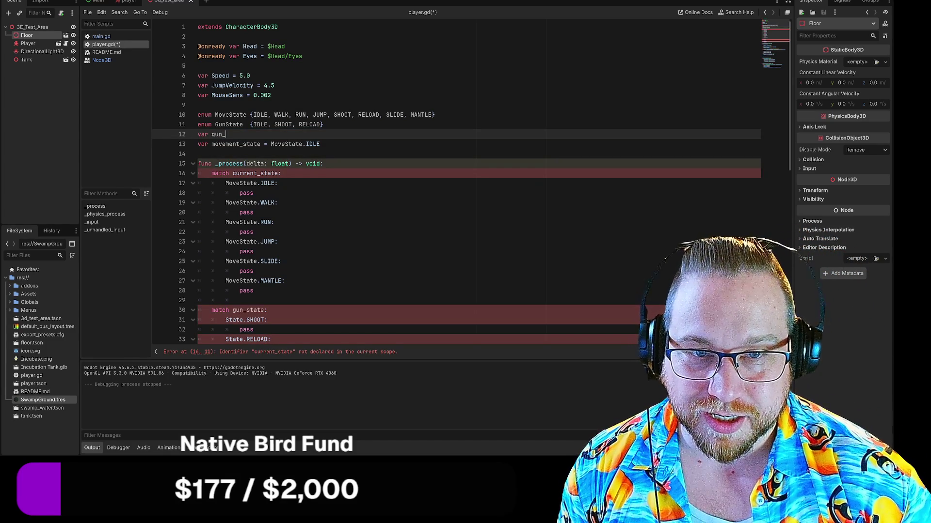
{"action": "type", "text": "state"}
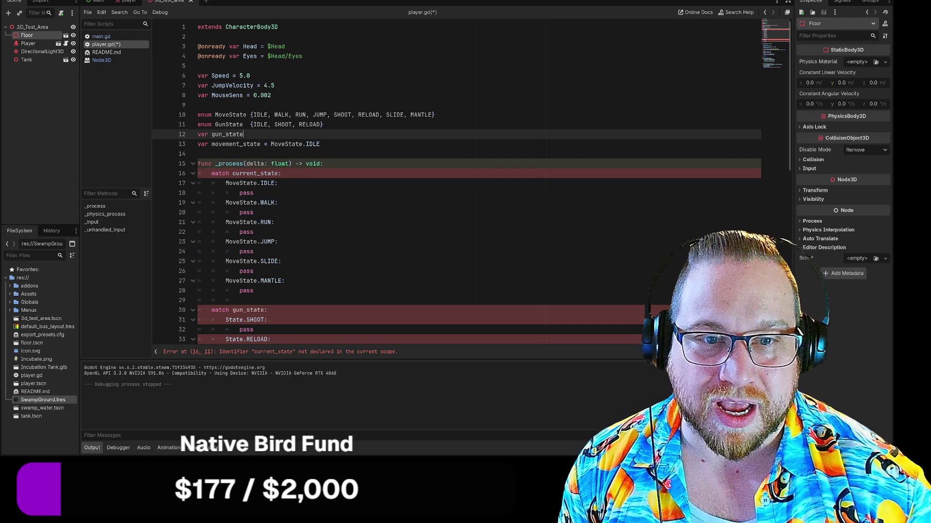
{"action": "type", "text": " ="}
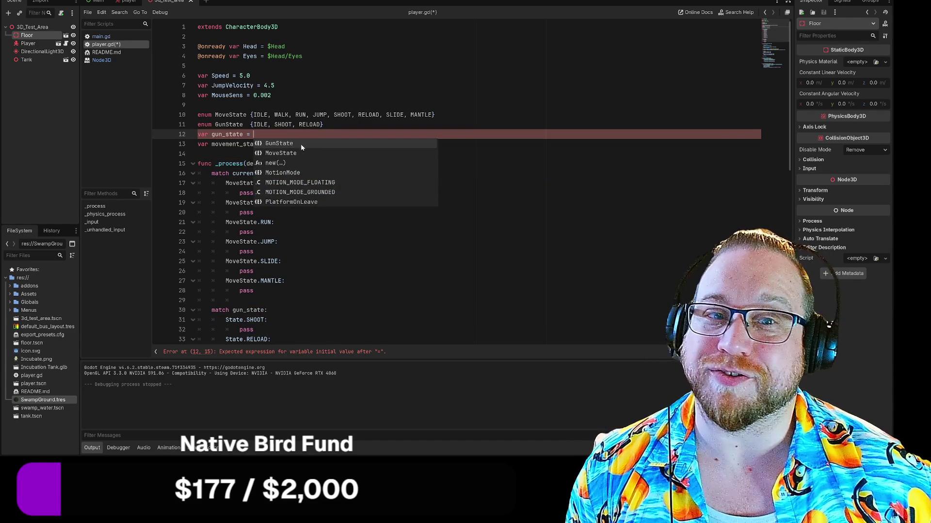
{"action": "key", "text": "Return"}
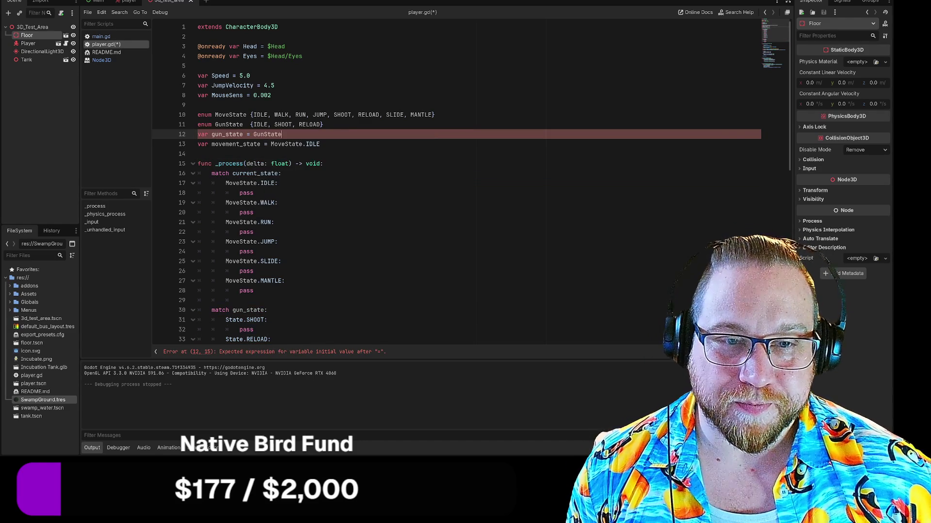
{"action": "type", "text": ".IDLE"}
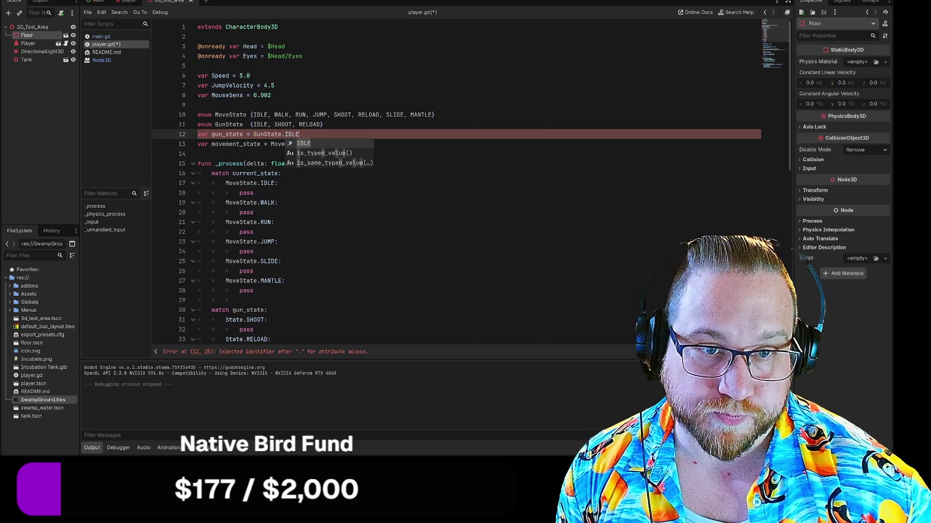
{"action": "left_click", "coordinate": [253, 193]}
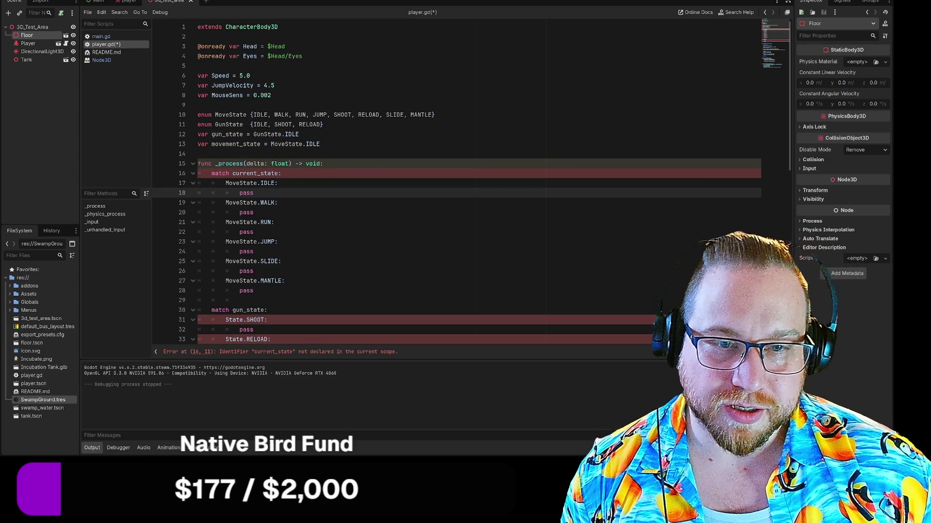
Replace current_state with movement_state in the movement match statement.
{"action": "double_click", "coordinate": [236, 143]}
{"action": "key", "text": "ctrl+c"}
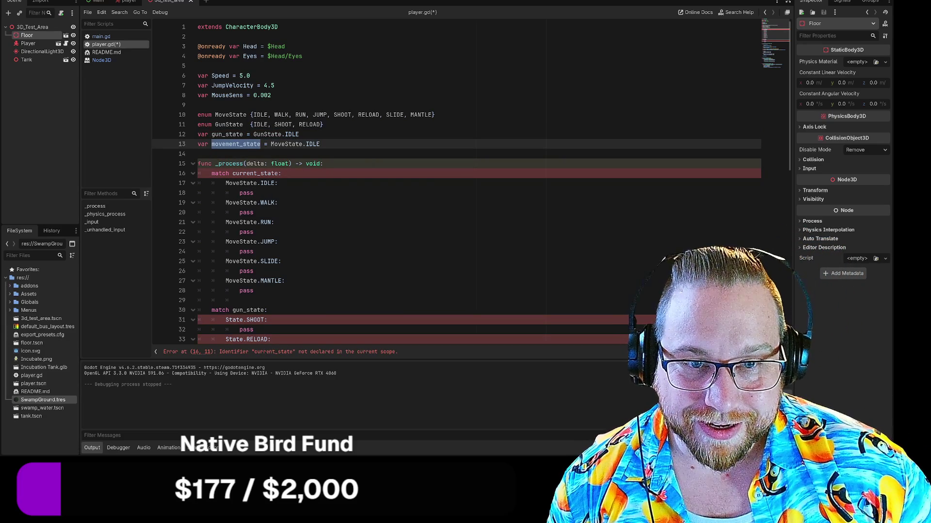
{"action": "double_click", "coordinate": [255, 173]}
{"action": "key", "text": "ctrl+v"}
{"action": "left_click", "coordinate": [198, 153]}
{"action": "left_click", "coordinate": [231, 135]}
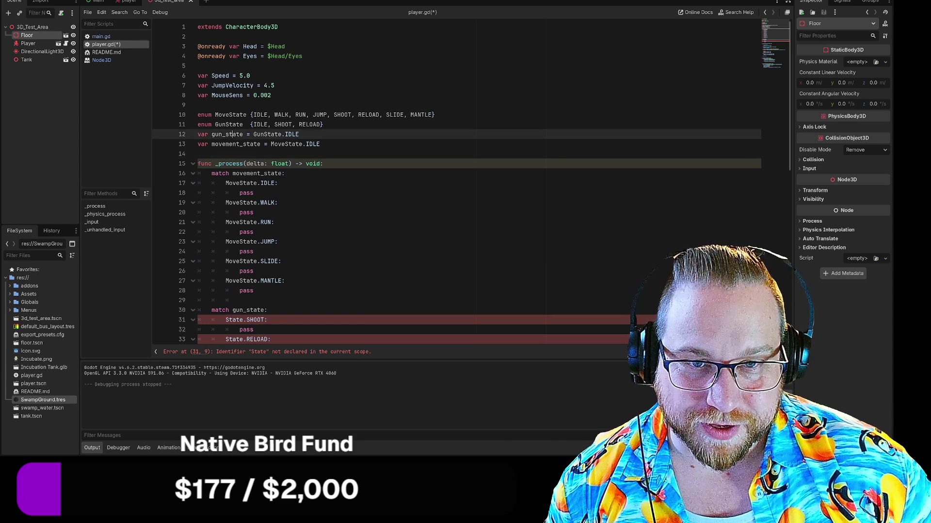
Change the undeclared State to GunState in the gun cases on lines 31 and 33.
{"action": "double_click", "coordinate": [231, 134]}
{"action": "scroll", "coordinate": [231, 134], "scroll_direction": "down", "scroll_amount": 2}
{"action": "scroll", "coordinate": [231, 134], "scroll_direction": "up", "scroll_amount": 1}
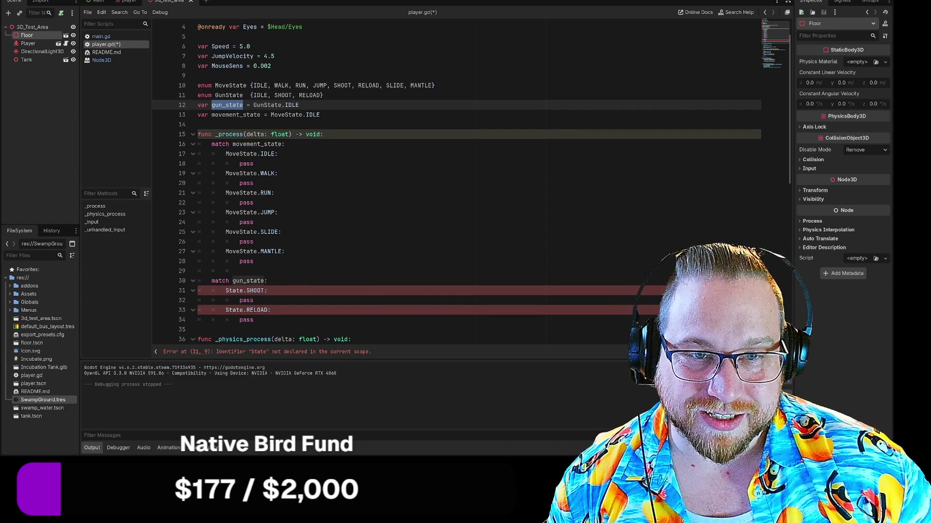
{"action": "double_click", "coordinate": [229, 95]}
{"action": "key", "text": "ctrl+c"}
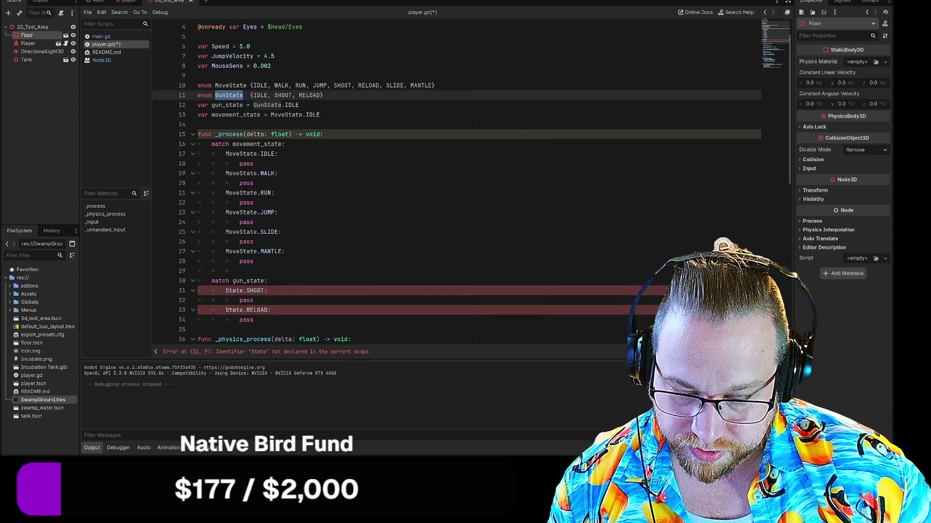
{"action": "double_click", "coordinate": [235, 290]}
{"action": "key", "text": "ctrl+v"}
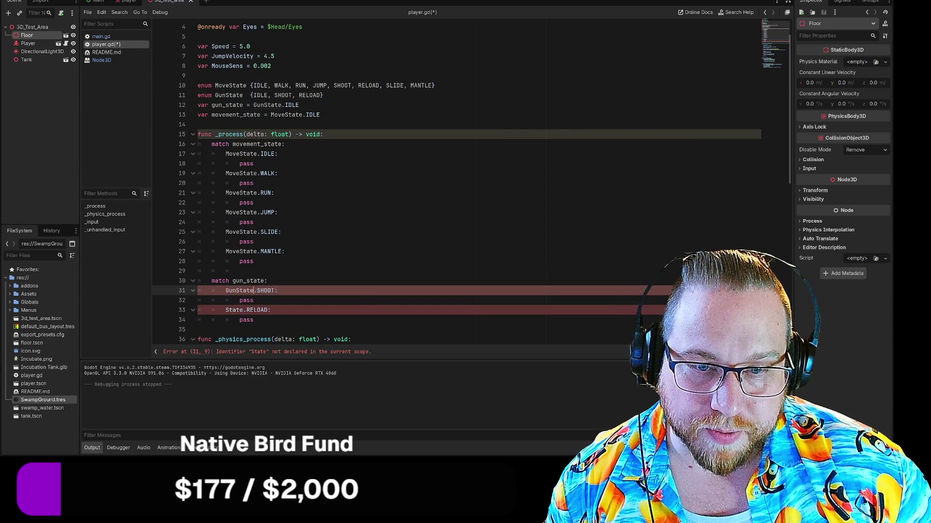
{"action": "double_click", "coordinate": [234, 311]}
{"action": "key", "text": "ctrl+v"}
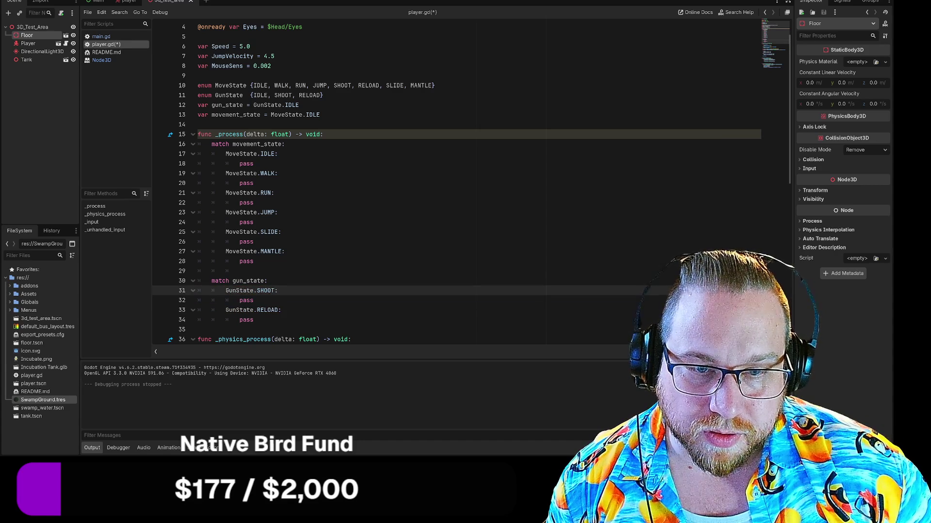
Clear the indentation on empty line 29 and add a blank line after it.
{"action": "left_click", "coordinate": [240, 270]}
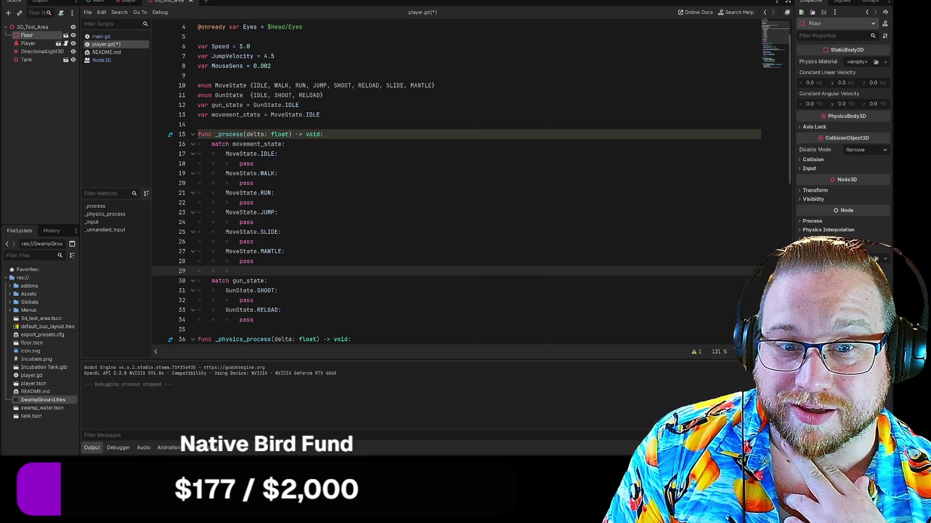
{"action": "key", "text": "BackSpace"}
{"action": "key", "text": "BackSpace"}
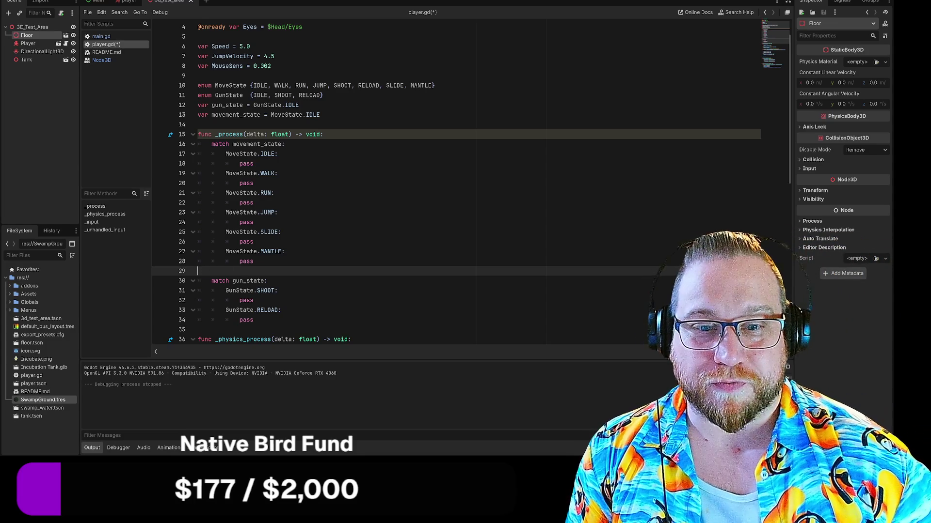
{"action": "key", "text": "Return"}
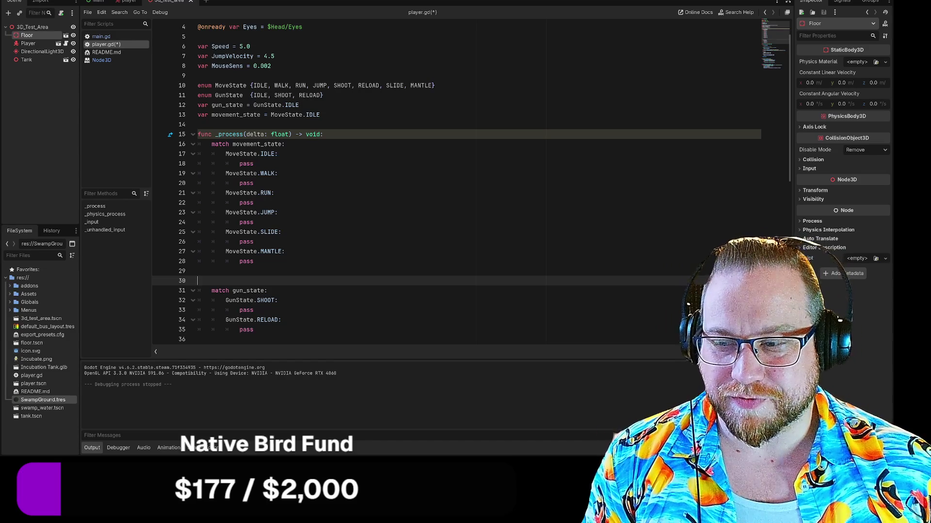
{"action": "scroll", "coordinate": [470, 184], "scroll_direction": "down", "scroll_amount": 1}
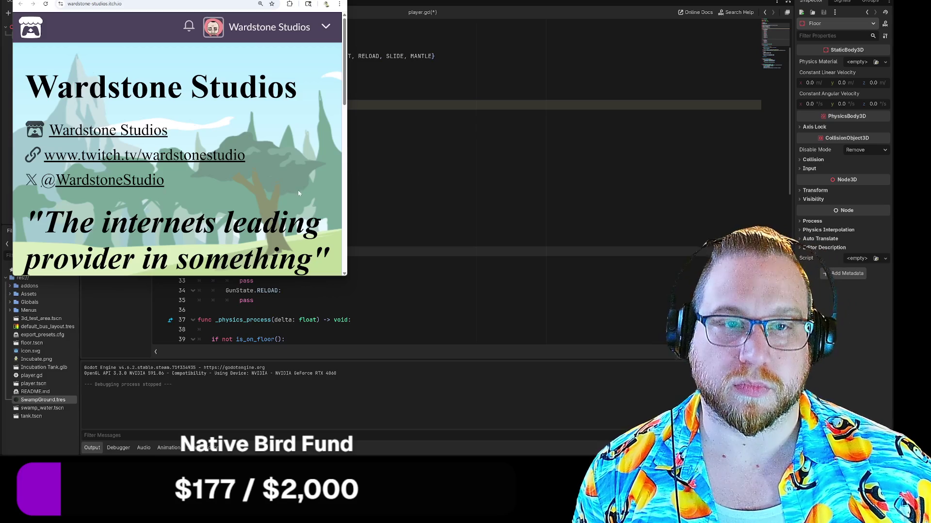
Scroll through the Wardstone Studios itch.io profile page.
{"action": "scroll", "coordinate": [289, 170], "scroll_direction": "down", "scroll_amount": 4, "text": "ctrl"}
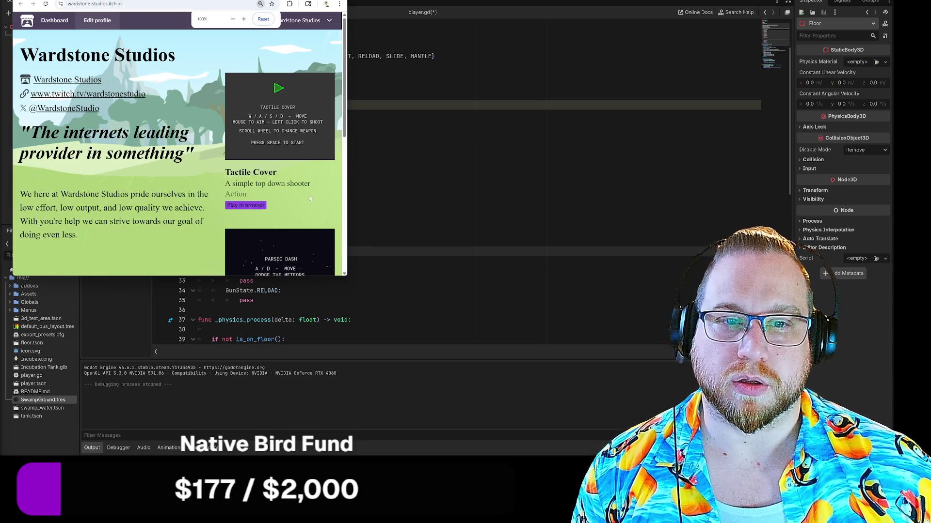
{"action": "scroll", "coordinate": [287, 211], "scroll_direction": "down", "scroll_amount": 5}
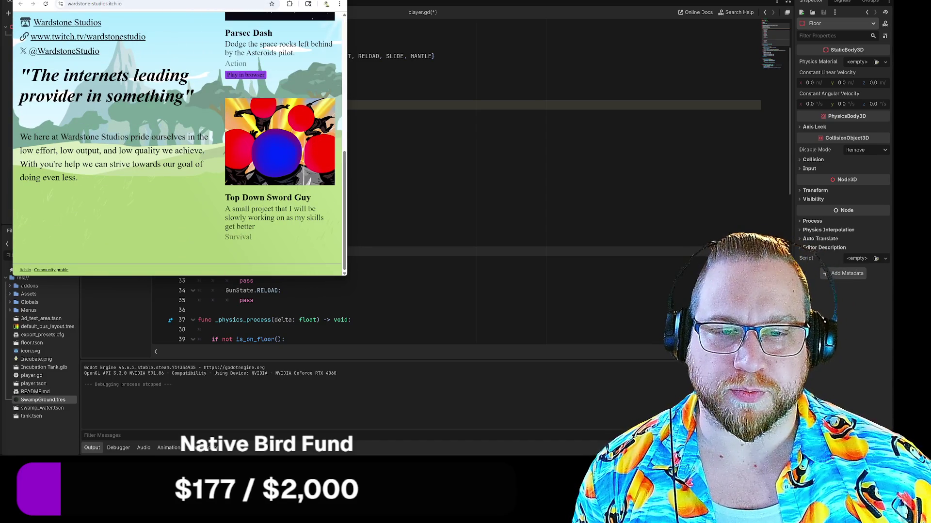
{"action": "scroll", "coordinate": [268, 240], "scroll_direction": "up", "scroll_amount": 5}
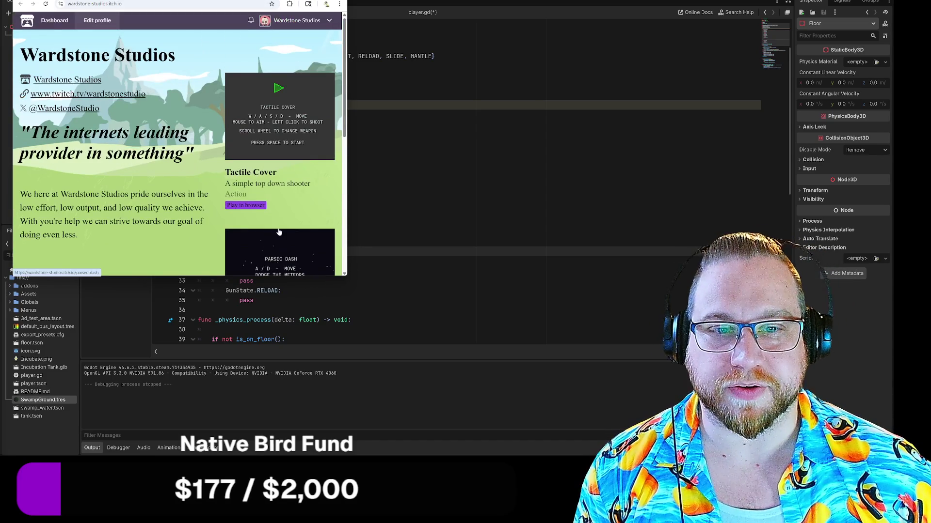
{"action": "scroll", "coordinate": [305, 157], "scroll_direction": "down", "scroll_amount": 5}
{"action": "scroll", "coordinate": [292, 138], "scroll_direction": "up", "scroll_amount": 5}
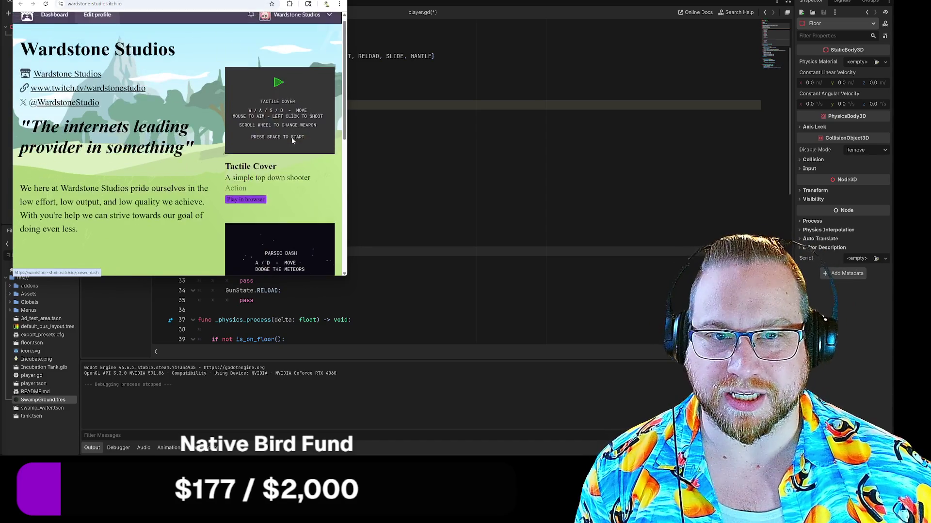
{"action": "scroll", "coordinate": [294, 110], "scroll_direction": "down", "scroll_amount": 2}
{"action": "scroll", "coordinate": [310, 77], "scroll_direction": "up", "scroll_amount": 1}
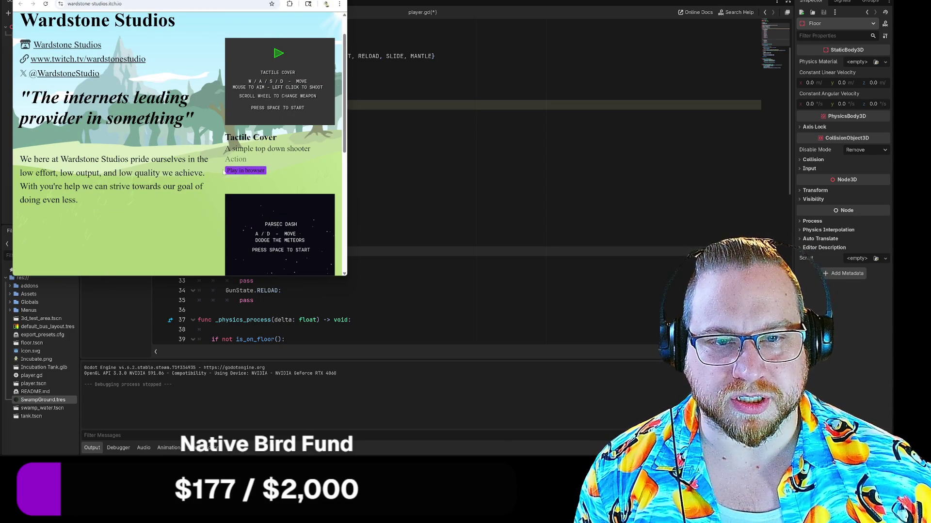
{"action": "scroll", "coordinate": [329, 156], "scroll_direction": "down", "scroll_amount": 5}
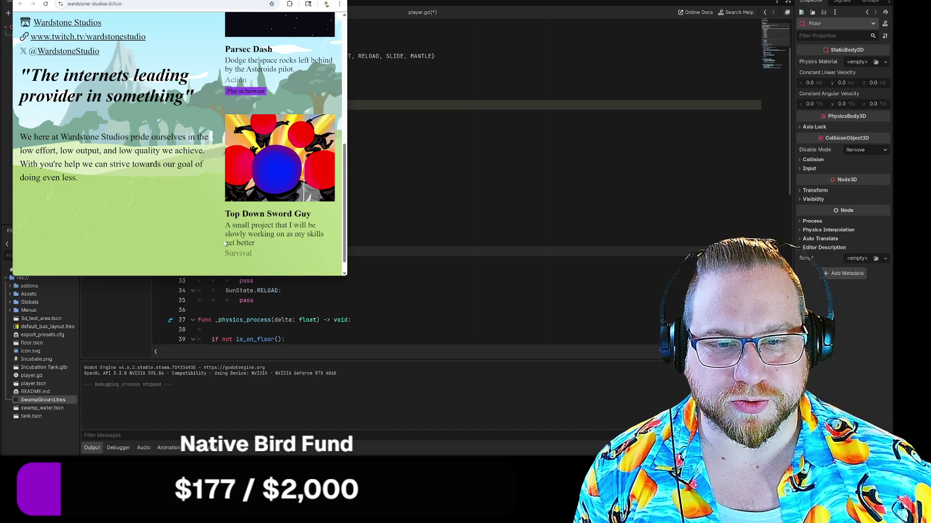
{"action": "scroll", "coordinate": [290, 242], "scroll_direction": "down", "scroll_amount": 2}
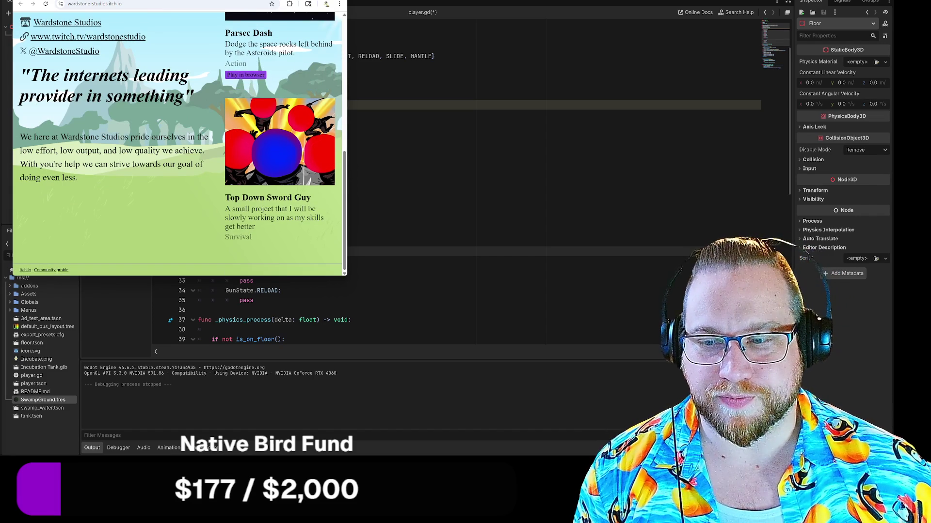
{"action": "scroll", "coordinate": [177, 143], "scroll_direction": "up", "scroll_amount": 6}
Go to the Creator Dashboard, open the Clock game page, and enlarge the browser window.
{"action": "left_click", "coordinate": [52, 22]}
{"action": "scroll", "coordinate": [47, 63], "scroll_direction": "down", "scroll_amount": 3}
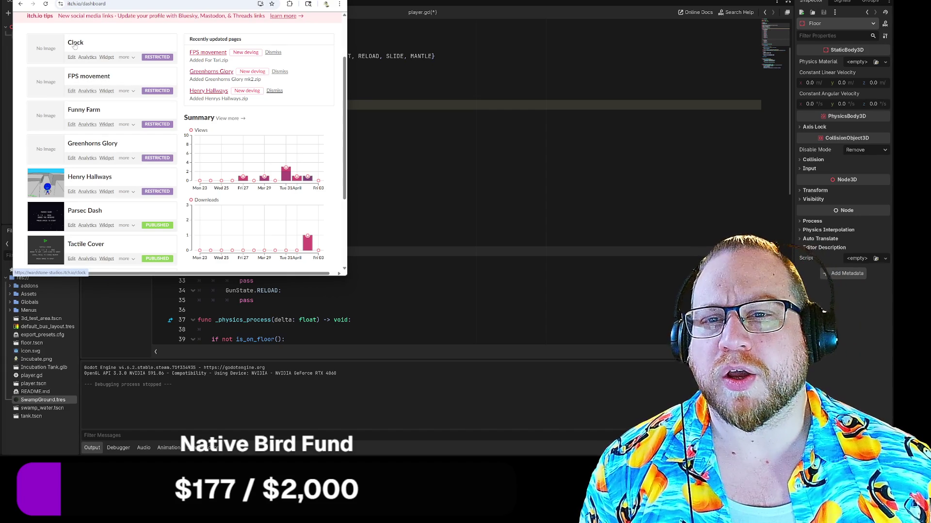
{"action": "left_click", "coordinate": [75, 44]}
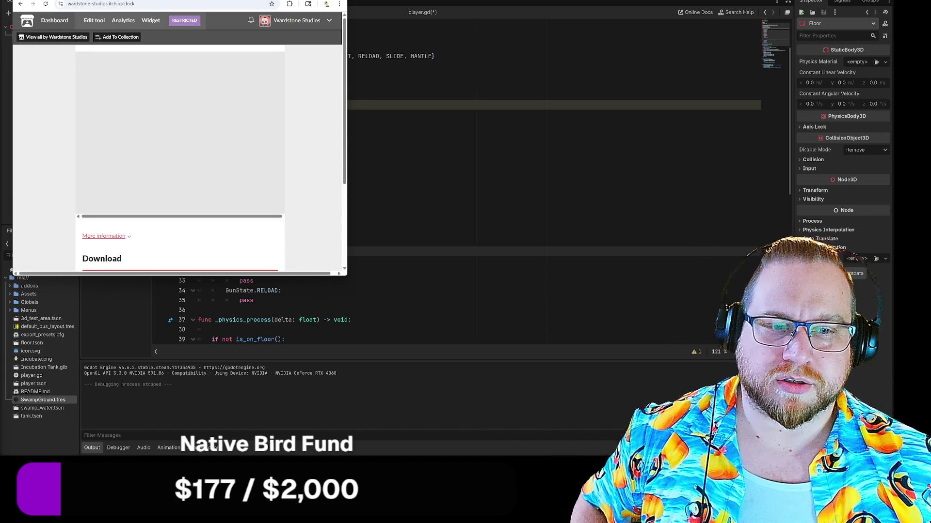
{"action": "mouse_move", "coordinate": [346, 277]}
{"action": "left_mouse_down"}
{"action": "mouse_move", "coordinate": [495, 333]}
{"action": "mouse_move", "coordinate": [375, 293]}
{"action": "left_mouse_up"}
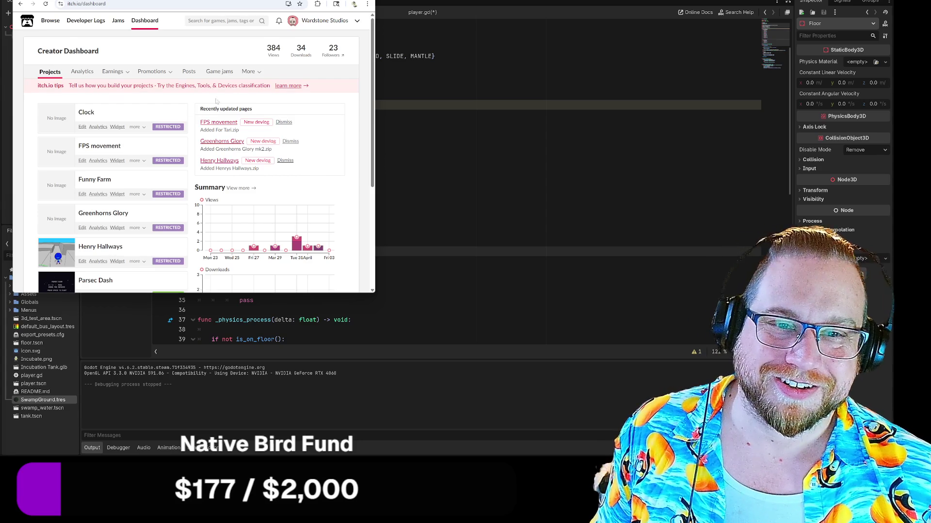
Enlarge the browser window and zoom the Funny Farm page to 175%.
{"action": "scroll", "coordinate": [339, 115], "scroll_direction": "down", "scroll_amount": 3}
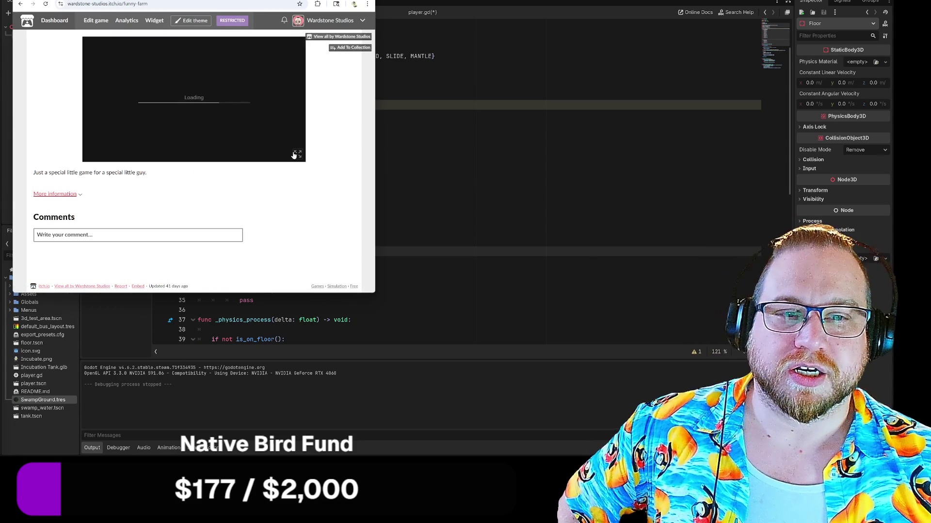
{"action": "left_click_drag", "start_coordinate": [375, 294], "coordinate": [588, 432]}
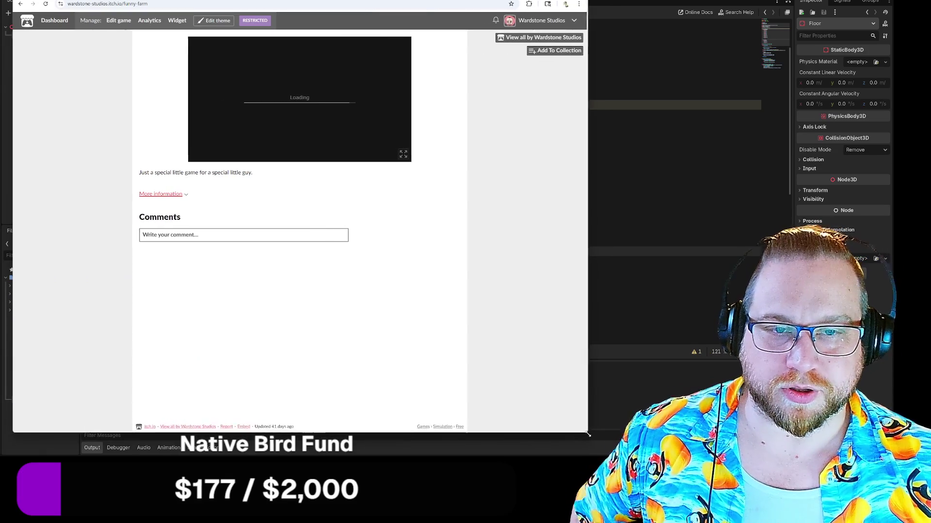
{"action": "key", "text": "ctrl+plus"}
{"action": "key", "text": "ctrl+plus"}
{"action": "key", "text": "ctrl+plus"}
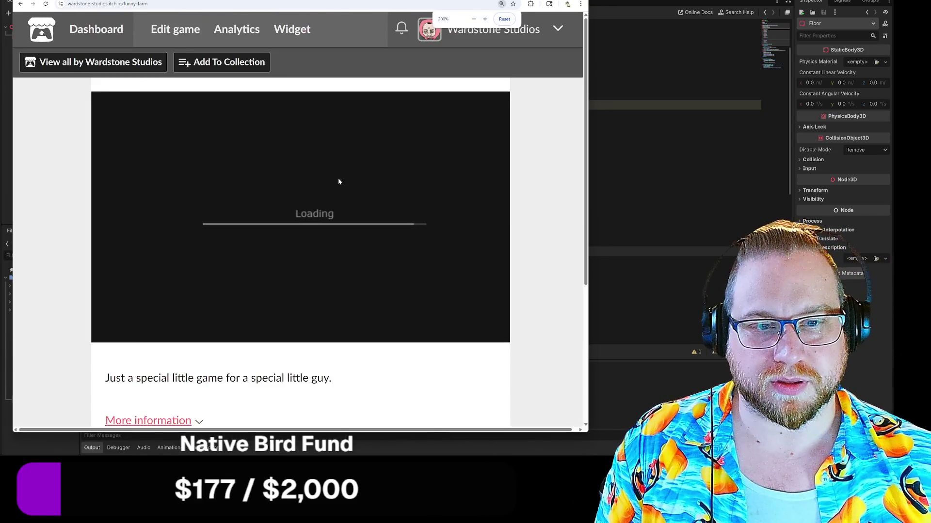
{"action": "scroll", "coordinate": [339, 315], "scroll_direction": "right", "scroll_amount": 1}
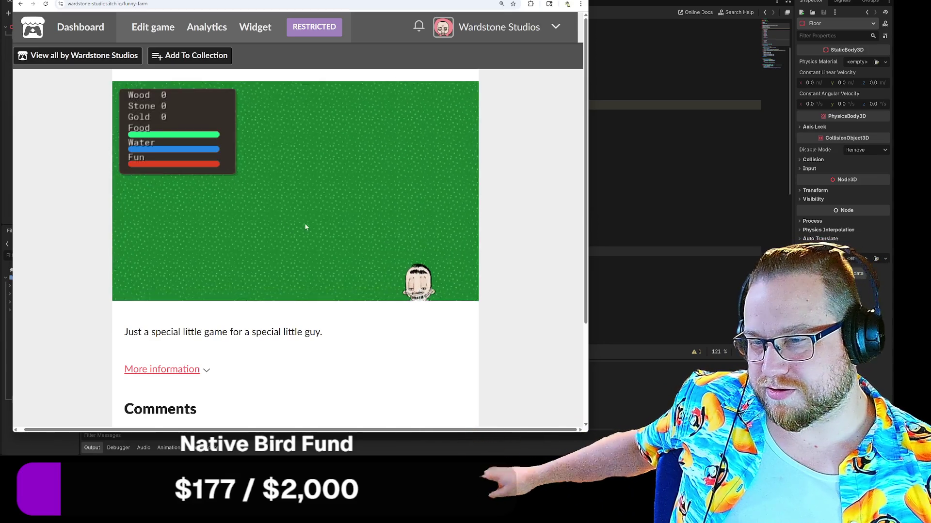
Walk the character to the rock and mine it for gold until it's used up.
{"action": "key", "text": "w+a"}
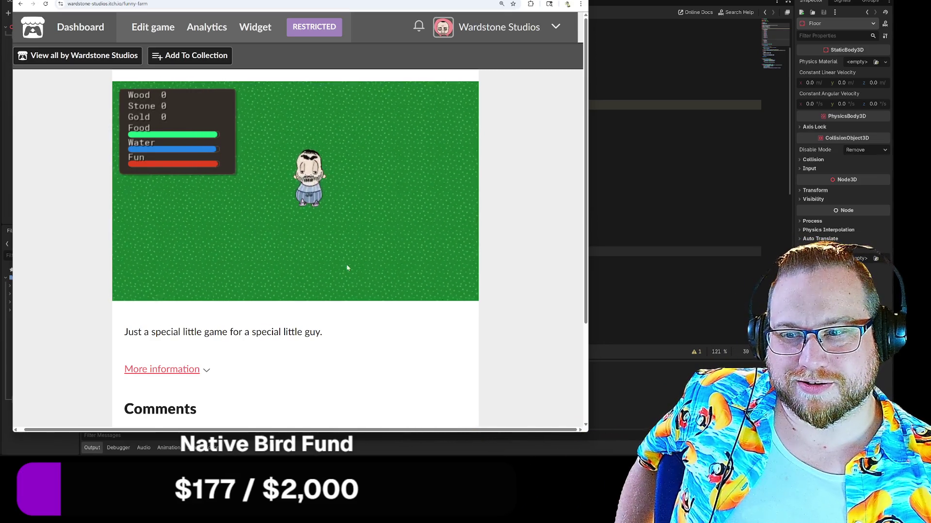
{"action": "key", "text": "w+d"}
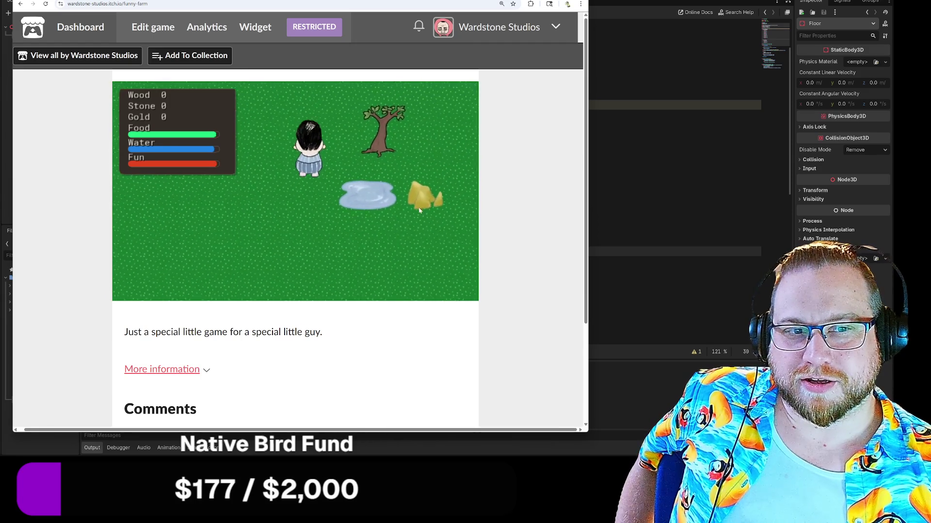
{"action": "key", "text": "s+d"}
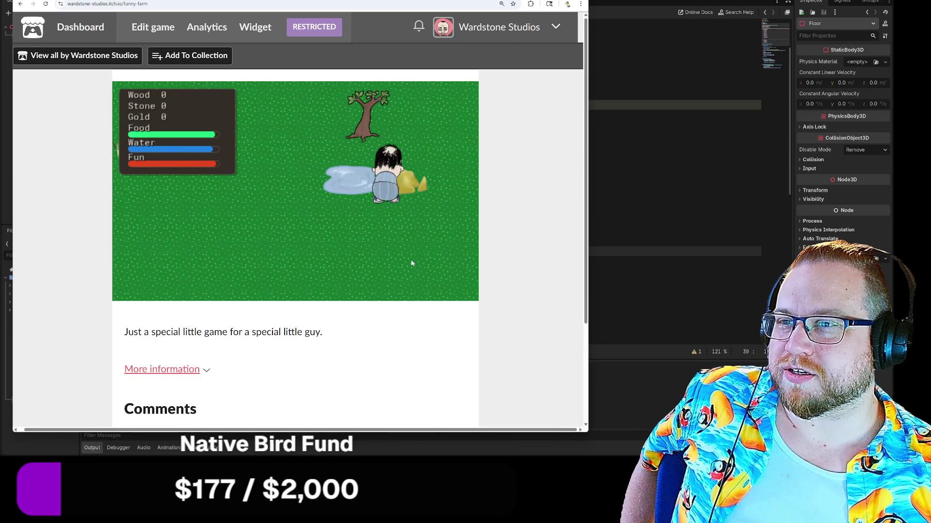
{"action": "key", "text": "e"}
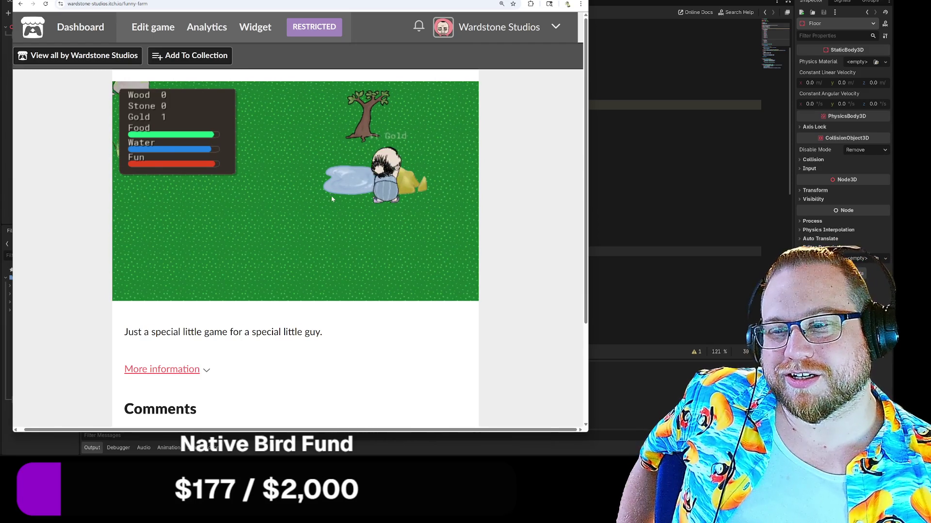
{"action": "key", "text": "e"}
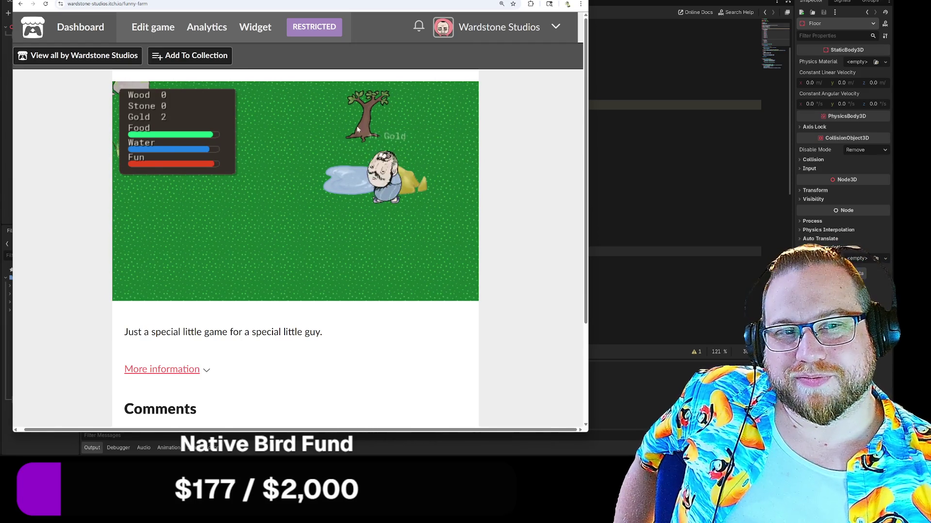
{"action": "key", "text": "e"}
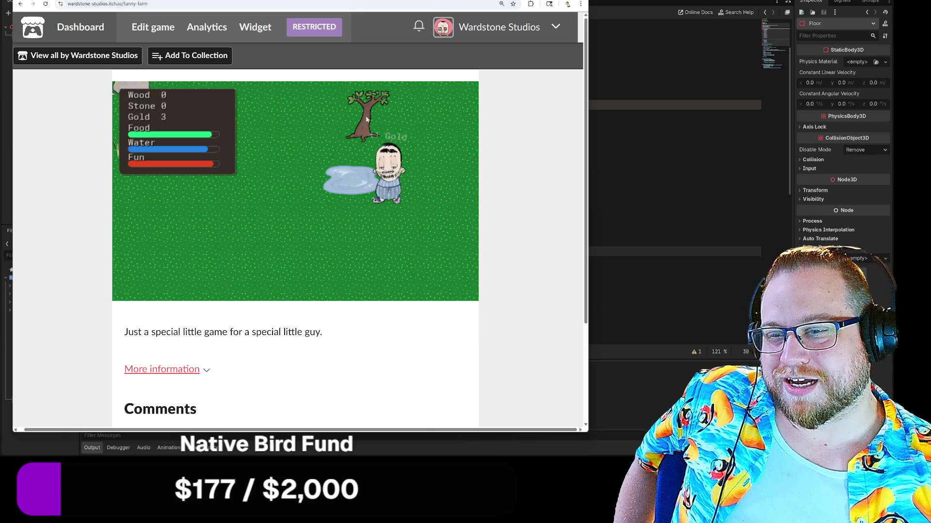
Walk up to the tree and chop it for wood.
{"action": "key", "text": "w"}
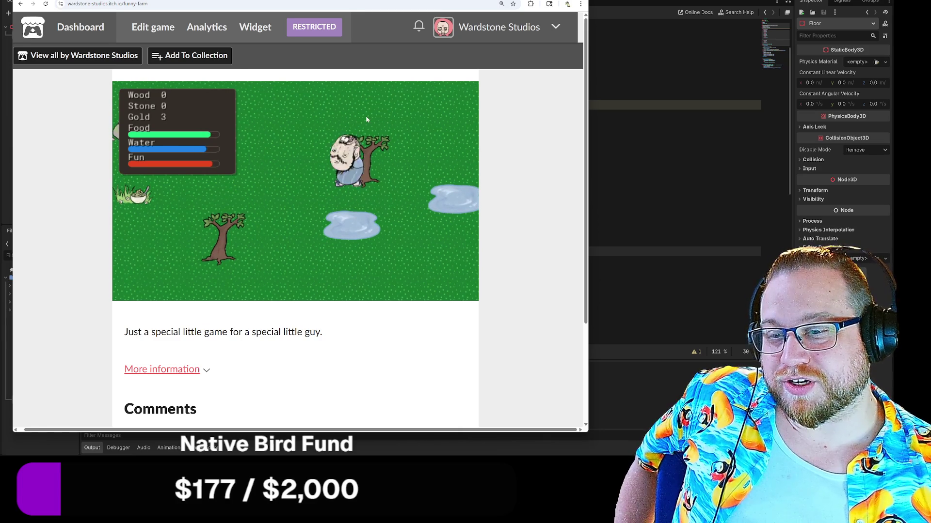
{"action": "key", "text": "e"}
{"action": "key", "text": "e"}
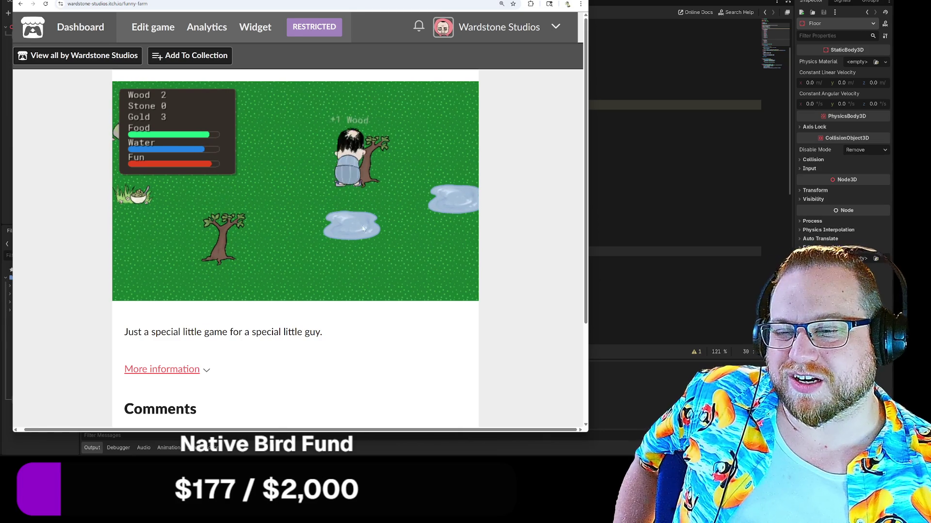
{"action": "key", "text": "e"}
{"action": "key", "text": "e"}
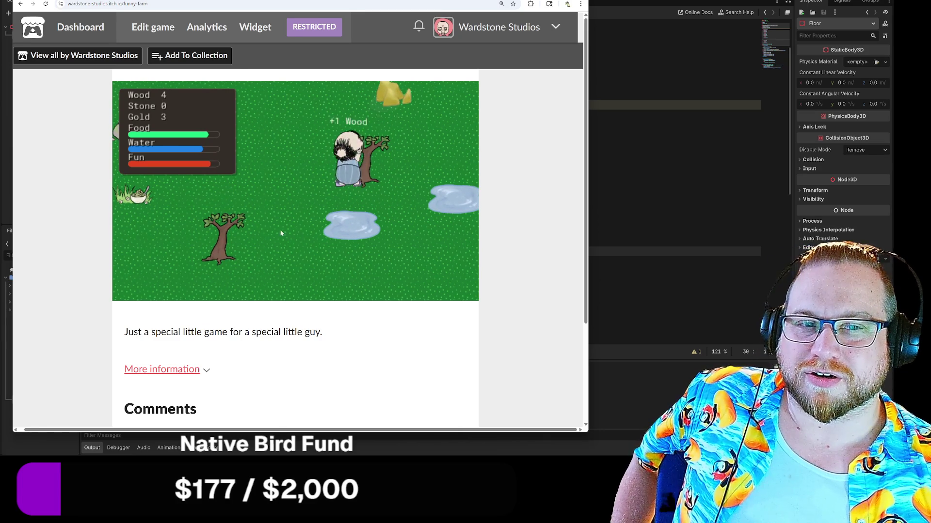
{"action": "key", "text": "e"}
{"action": "key", "text": "a"}
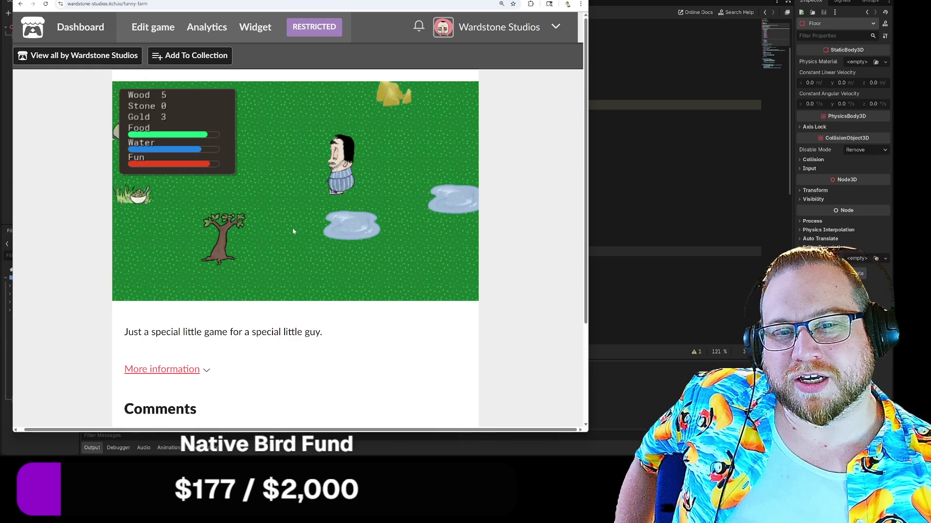
{"action": "key", "text": "s"}
Walk left to the puddle and drink from it to raise Water.
{"action": "key", "text": "a"}
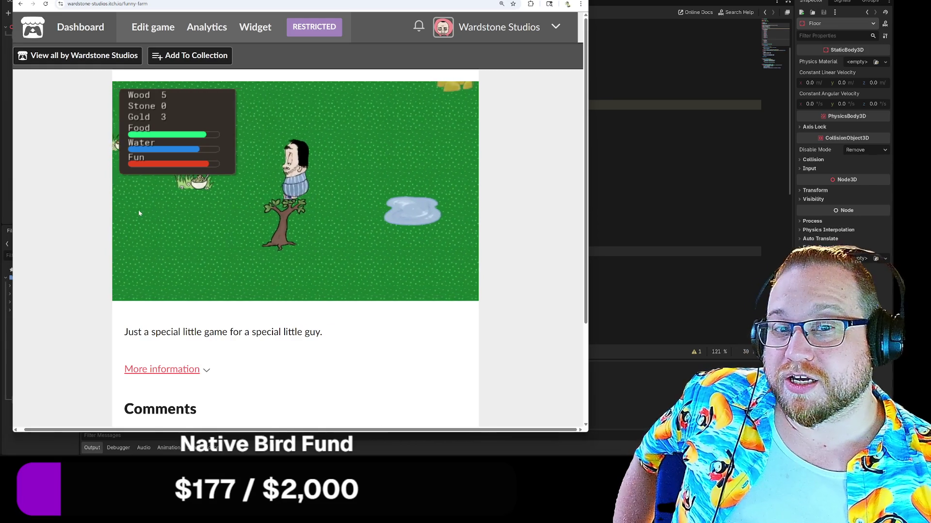
{"action": "key", "text": "a"}
{"action": "key", "text": "d"}
{"action": "key", "text": "e"}
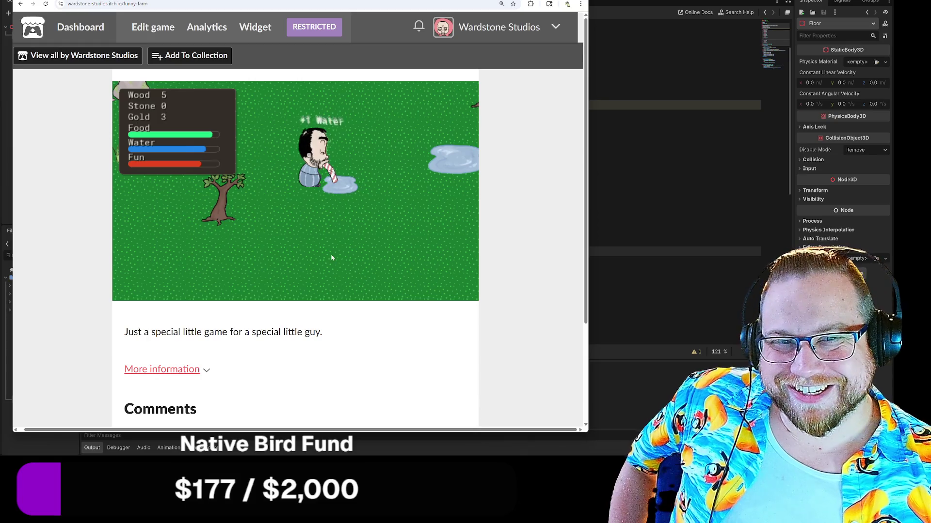
Walk the character down the field, then zoom the page out and shrink the browser window.
{"action": "key", "text": "s"}
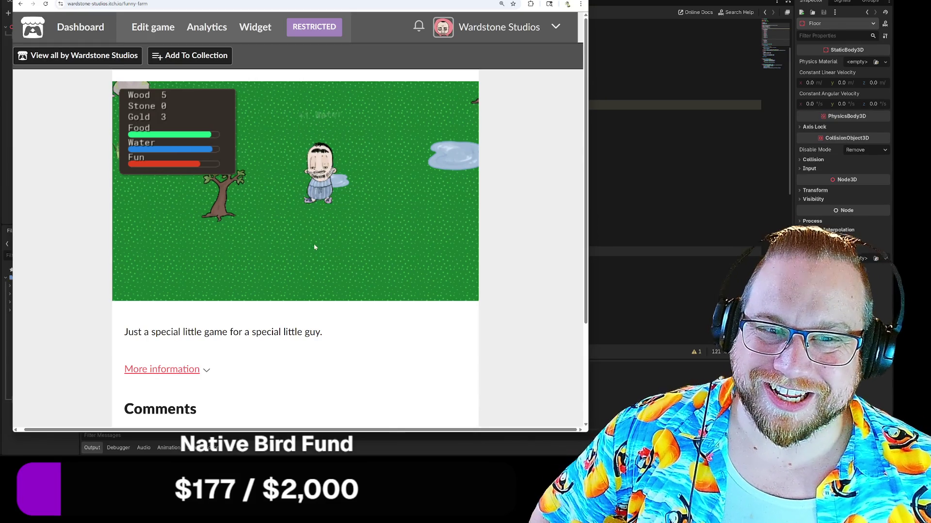
{"action": "key", "text": "s"}
{"action": "key", "text": "a"}
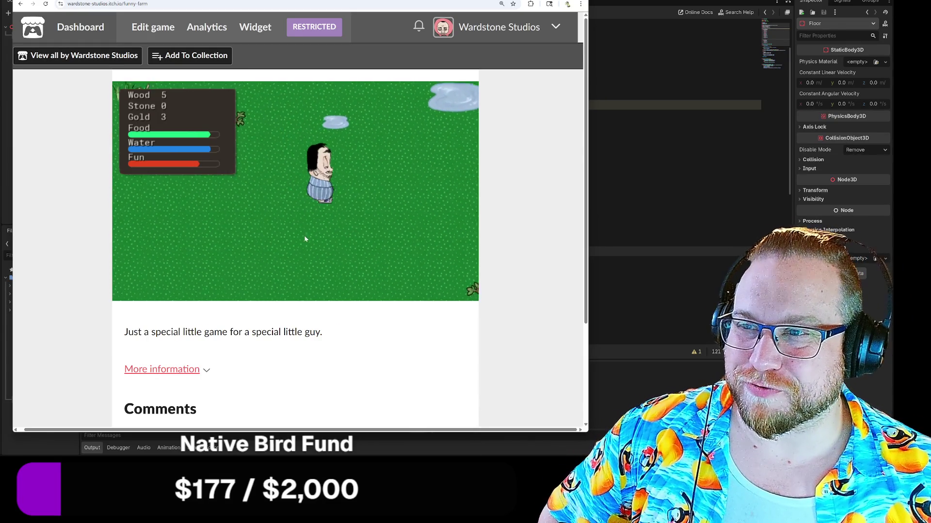
{"action": "key", "text": "s"}
{"action": "key", "text": "a"}
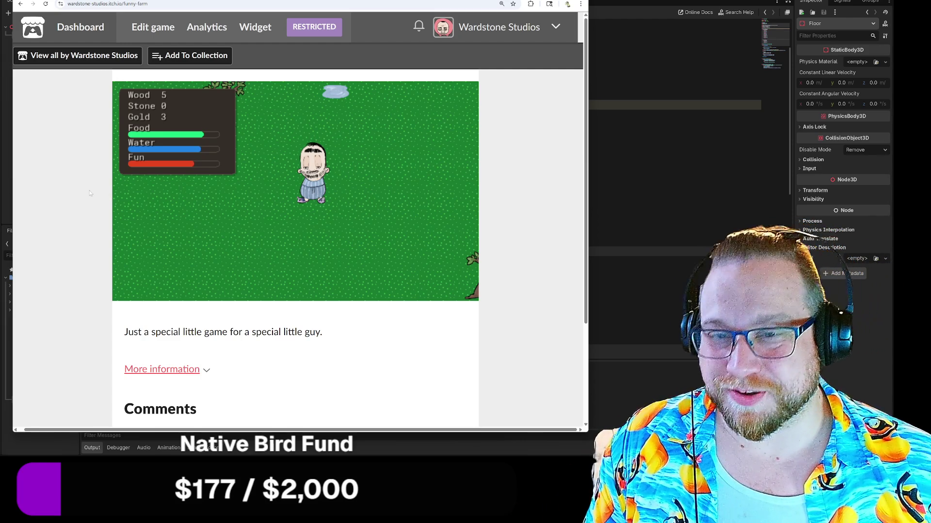
{"action": "key", "text": "ctrl+minus"}
{"action": "key", "text": "ctrl+minus"}
{"action": "key", "text": "ctrl+minus"}
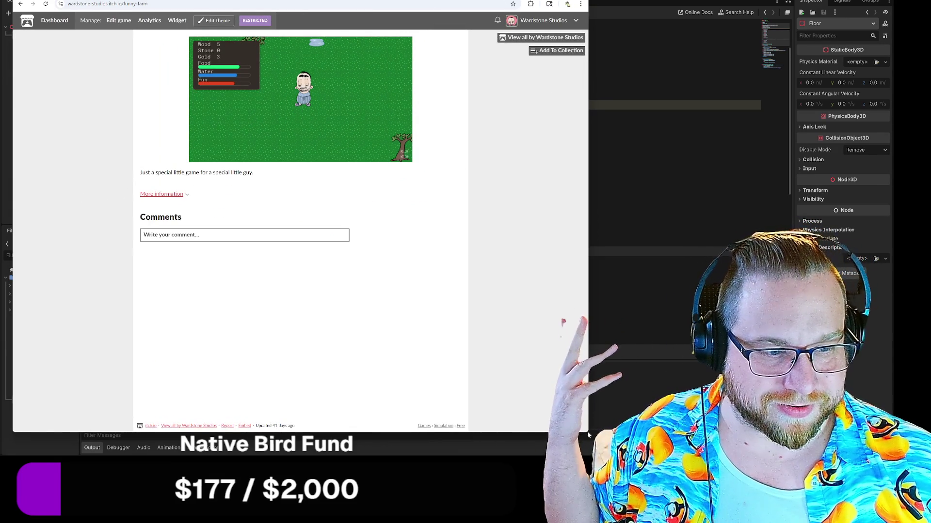
{"action": "mouse_move", "coordinate": [588, 435]}
{"action": "left_mouse_down"}
{"action": "mouse_move", "coordinate": [322, 301]}
{"action": "mouse_move", "coordinate": [304, 285]}
{"action": "mouse_move", "coordinate": [302, 235]}
{"action": "mouse_move", "coordinate": [322, 264]}
{"action": "mouse_move", "coordinate": [316, 248]}
{"action": "left_mouse_up"}
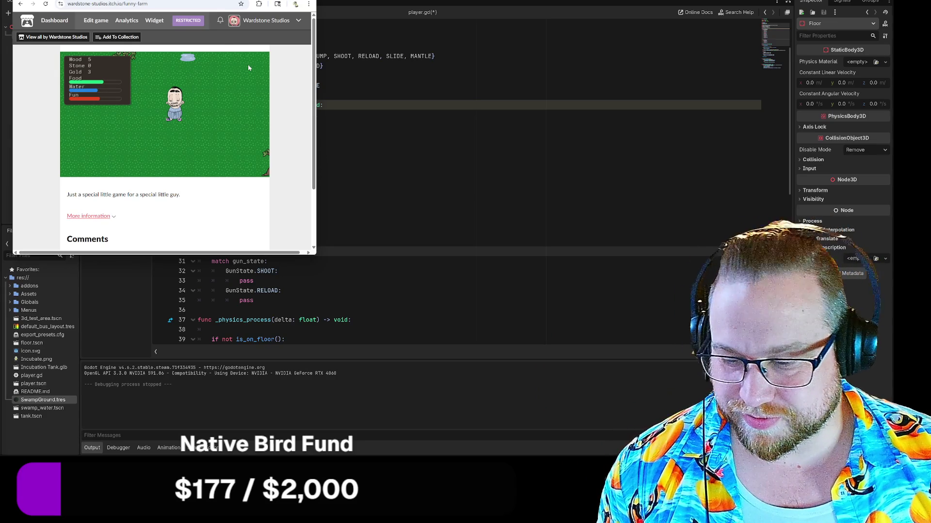
Close the browser tab with Ctrl+W to reveal the Godot player.gd script.
{"action": "key", "text": "ctrl+w"}
{"action": "key", "text": "ctrl+w"}
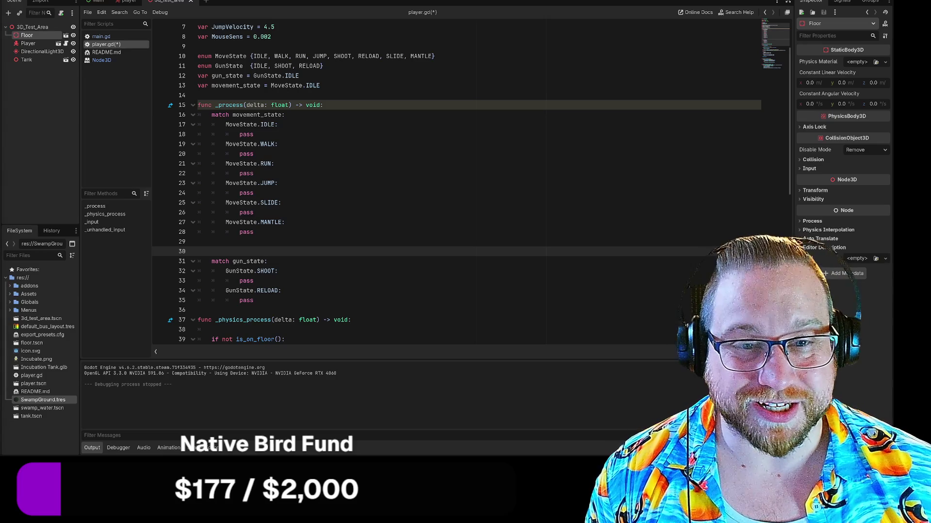
Save the player.gd script.
{"action": "right_click", "coordinate": [104, 45]}
{"action": "left_click", "coordinate": [120, 48]}
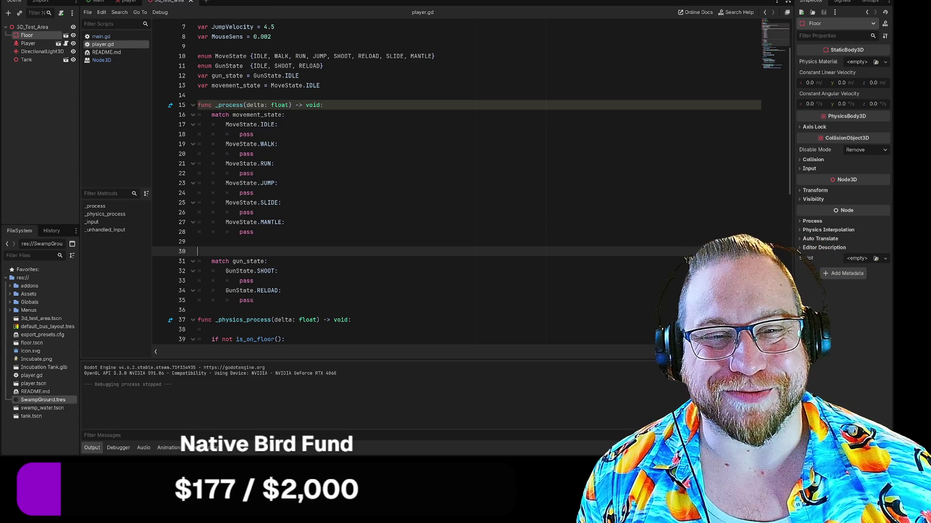
{"action": "scroll", "coordinate": [455, 184], "scroll_direction": "up", "scroll_amount": 2}
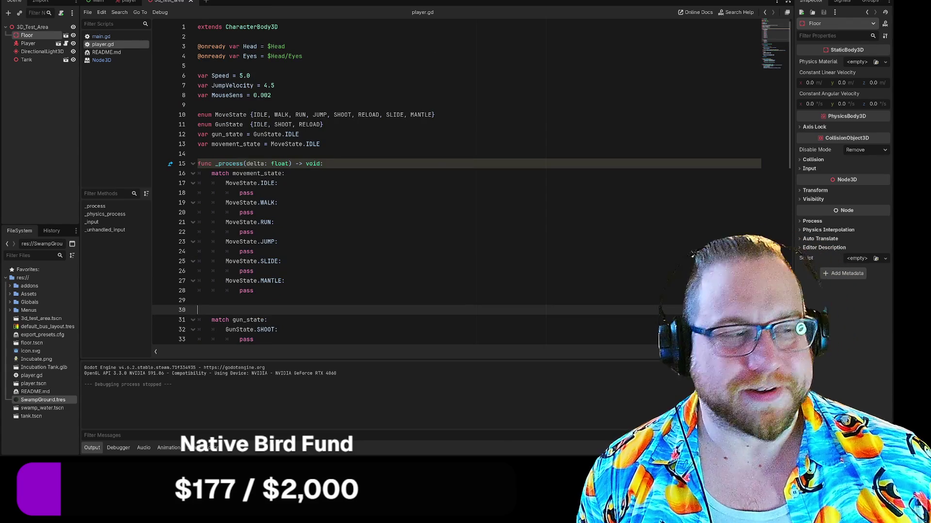
{"action": "scroll", "coordinate": [456, 185], "scroll_direction": "down", "scroll_amount": 4}
{"action": "scroll", "coordinate": [455, 184], "scroll_direction": "up", "scroll_amount": 2}
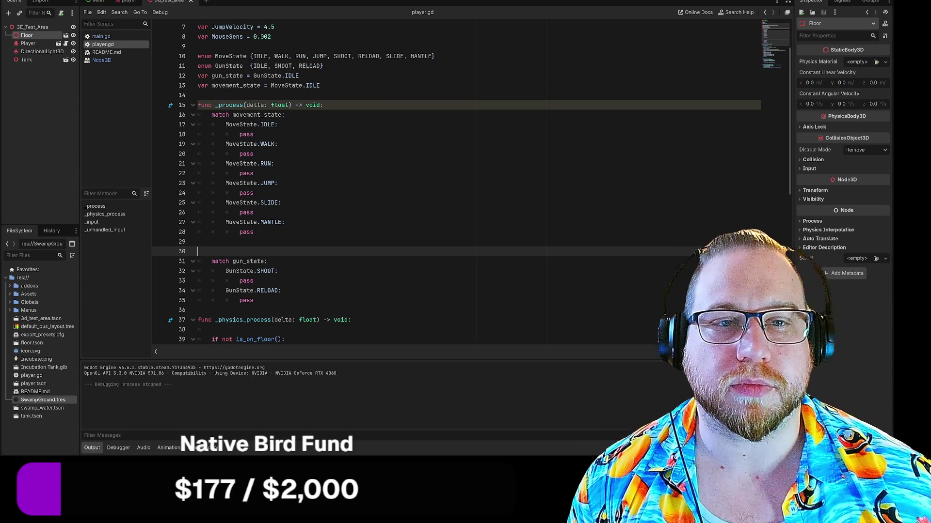
Add a new case under match gun_state by copying the GunState.SHOOT line and fixing its indentation.
{"action": "left_click", "coordinate": [268, 261]}
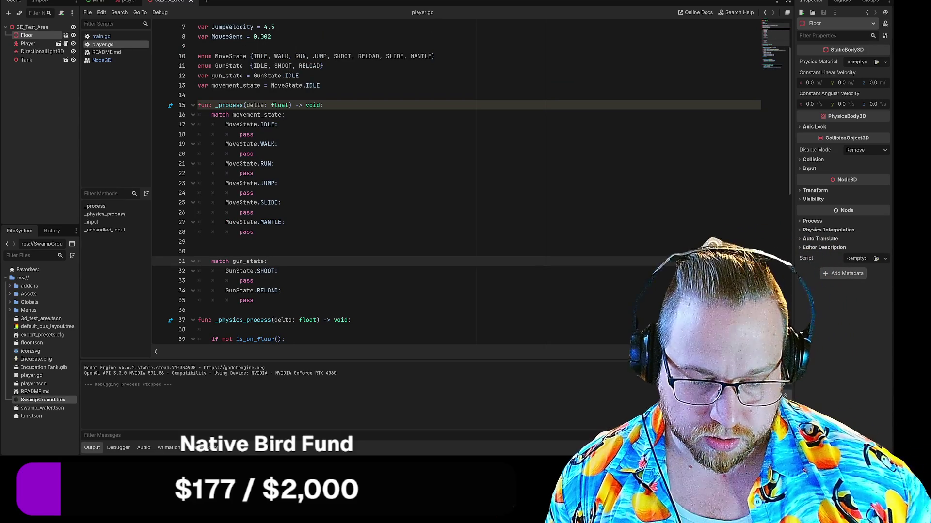
{"action": "key", "text": "Return"}
{"action": "left_click_drag", "start_coordinate": [197, 280], "coordinate": [254, 290]}
{"action": "key", "text": "ctrl+c"}
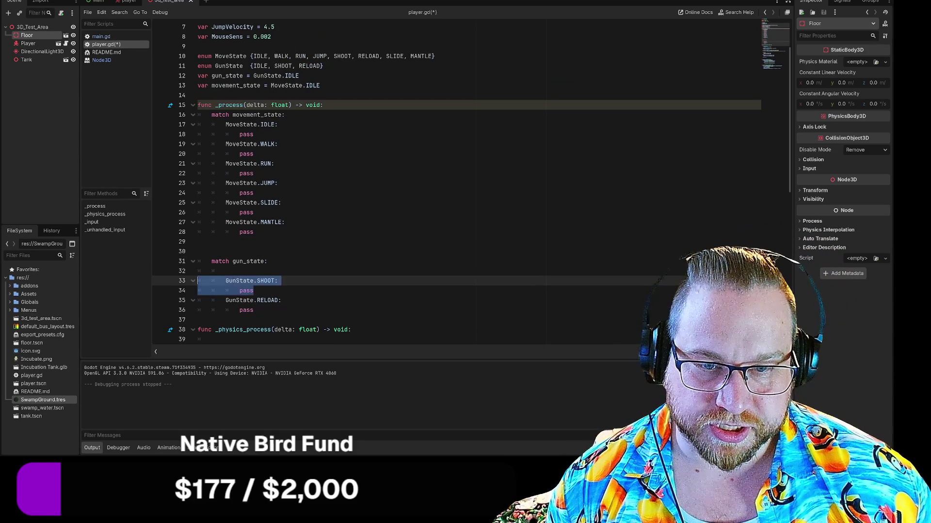
{"action": "left_click", "coordinate": [225, 271]}
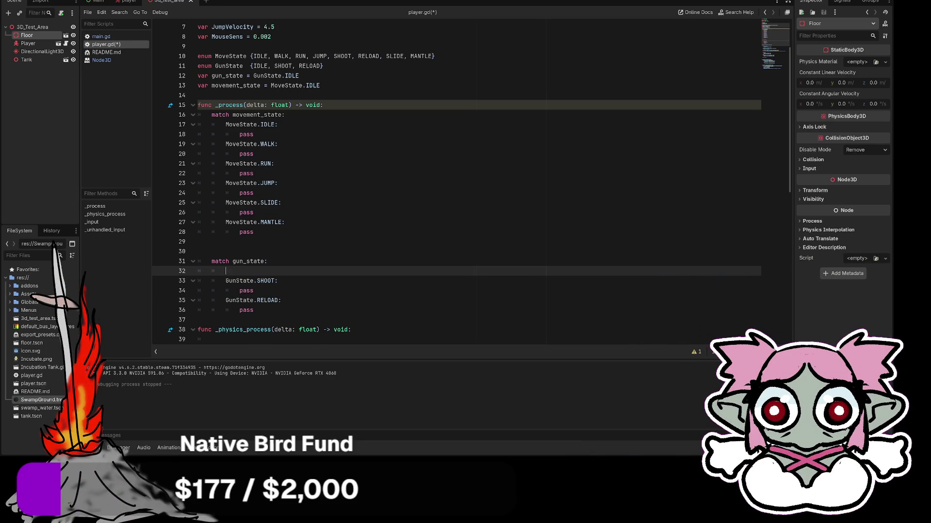
{"action": "key", "text": "ctrl+v"}
{"action": "left_click", "coordinate": [253, 271]}
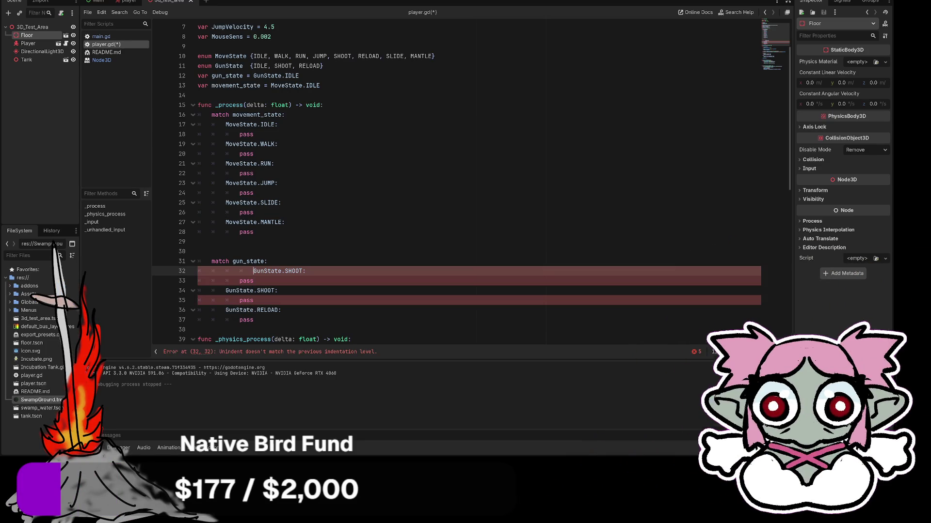
{"action": "key", "text": "BackSpace"}
{"action": "key", "text": "BackSpace"}
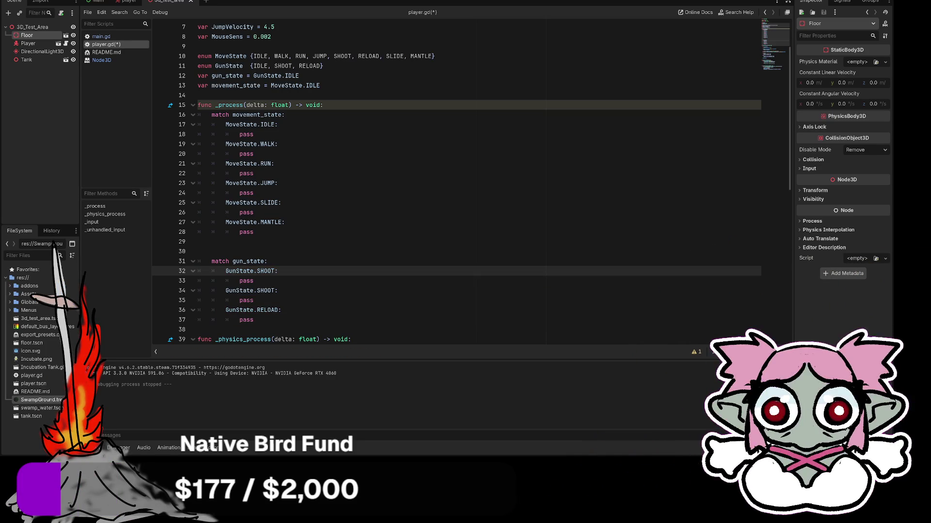
Test-run the game with F5, stop it with F8, and switch to the Kanban board.
{"action": "key", "text": "F5"}
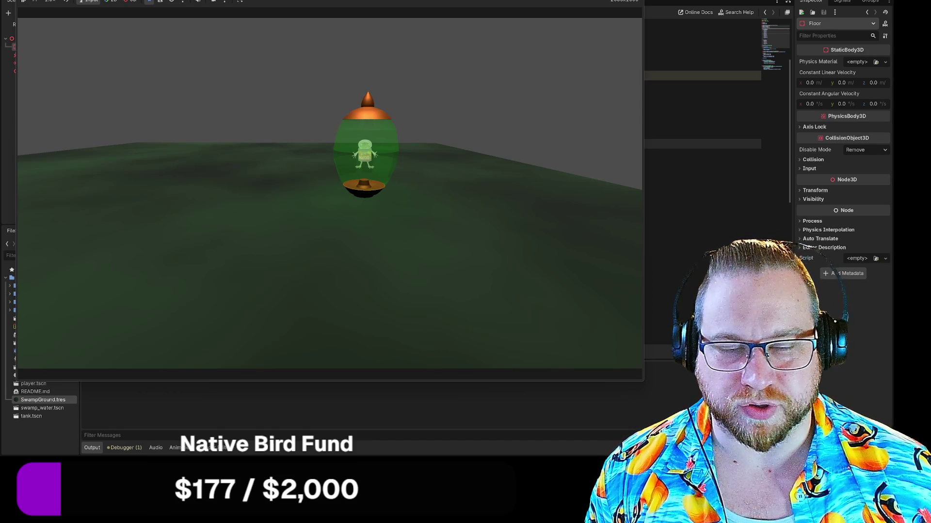
{"action": "key", "text": "F8"}
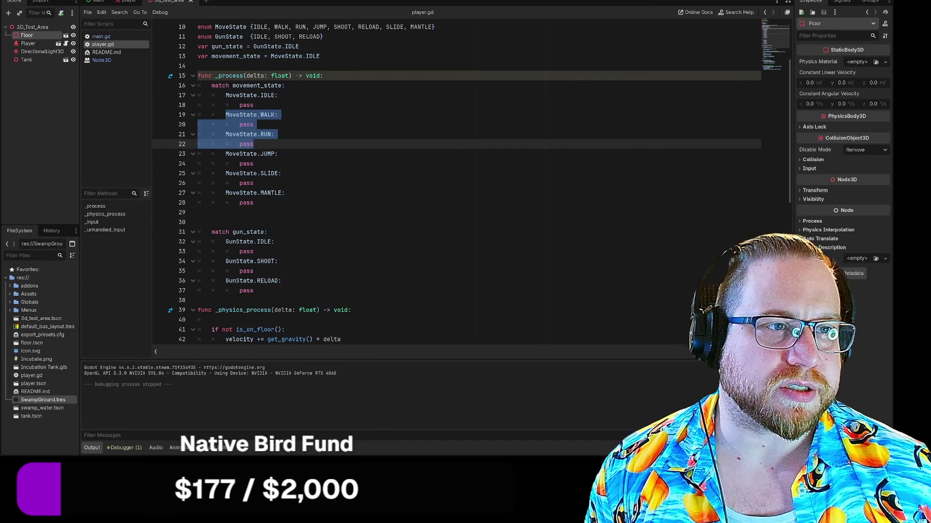
{"action": "key", "text": "ctrl+F5"}
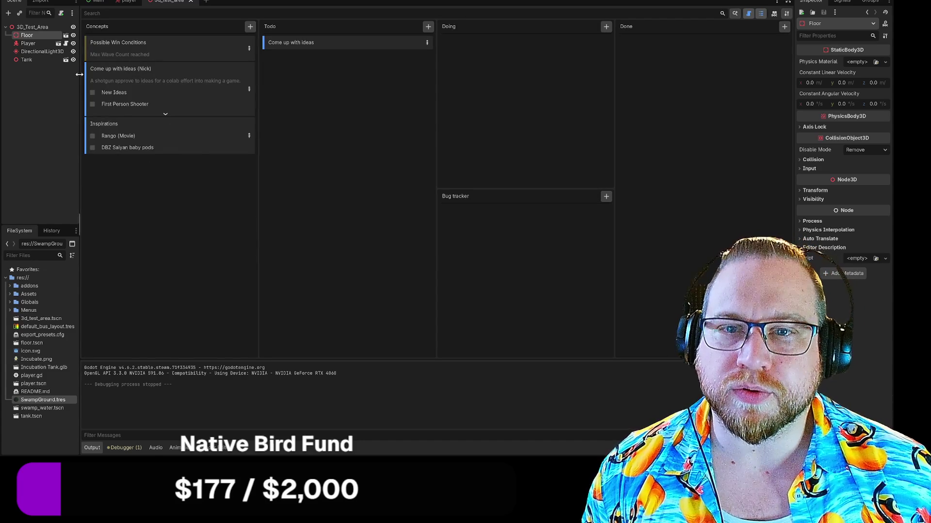
Add a 'Mechanical Ideas' task card to the Concepts column and open its details.
{"action": "left_click", "coordinate": [250, 26]}
{"action": "left_click", "coordinate": [262, 39]}
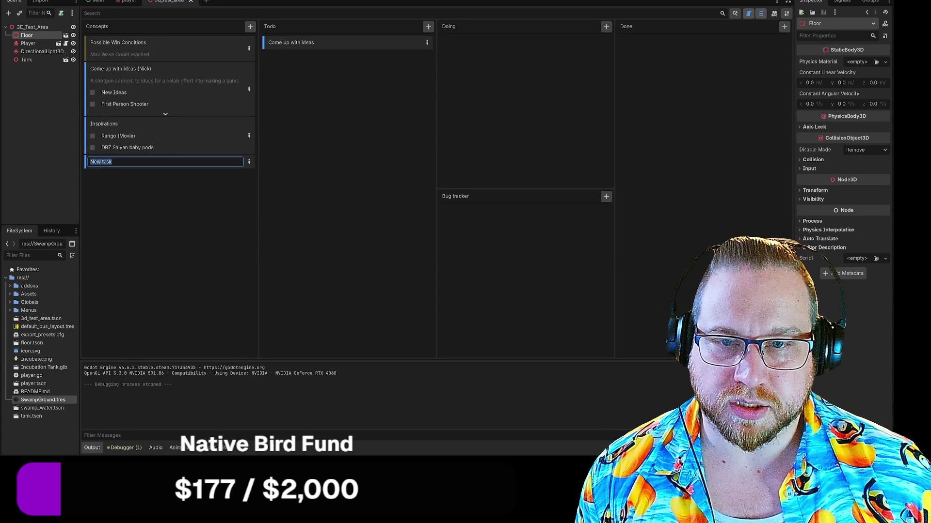
{"action": "type", "text": "Mec"}
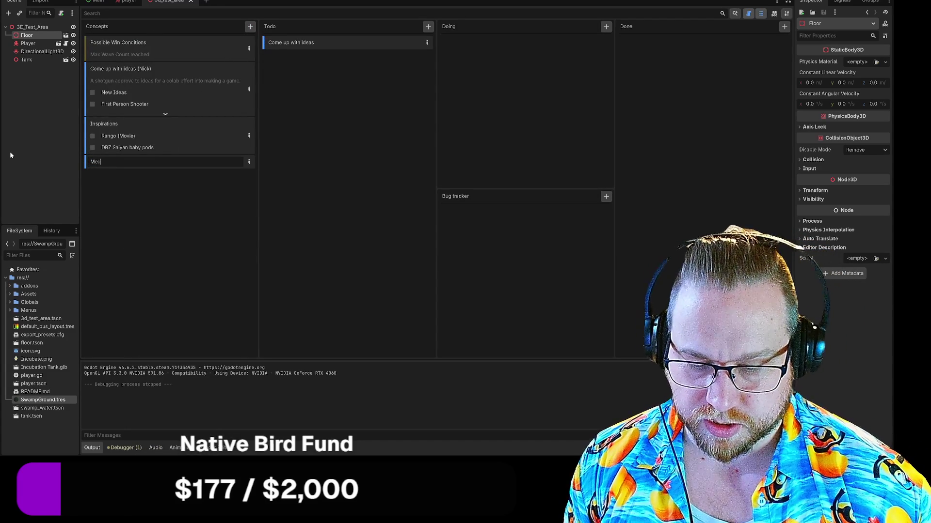
{"action": "type", "text": "hani"}
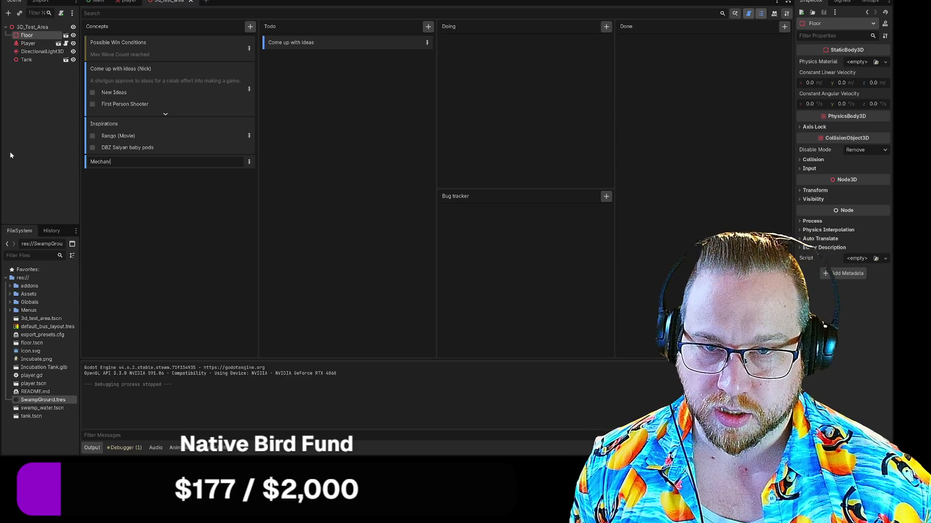
{"action": "key", "text": "BackSpace"}
{"action": "key", "text": "BackSpace"}
{"action": "key", "text": "BackSpace"}
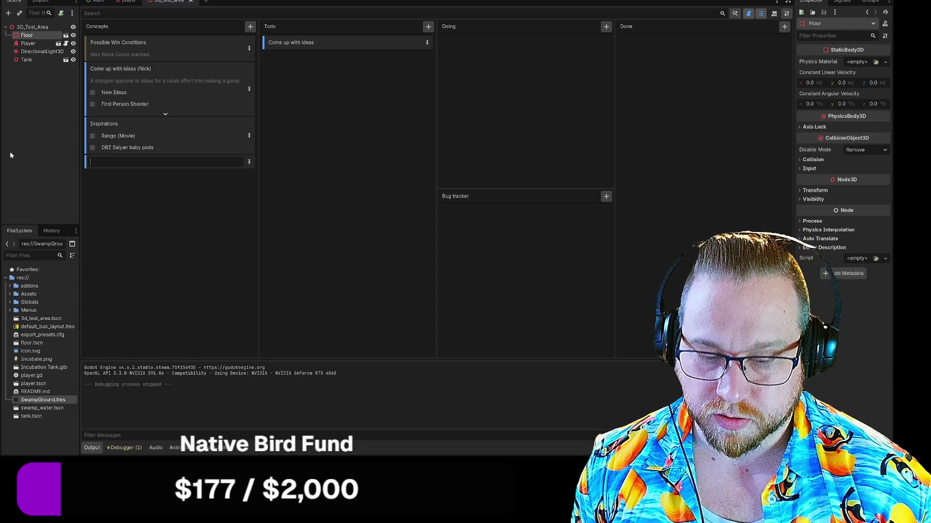
{"action": "type", "text": "Mechanic "}
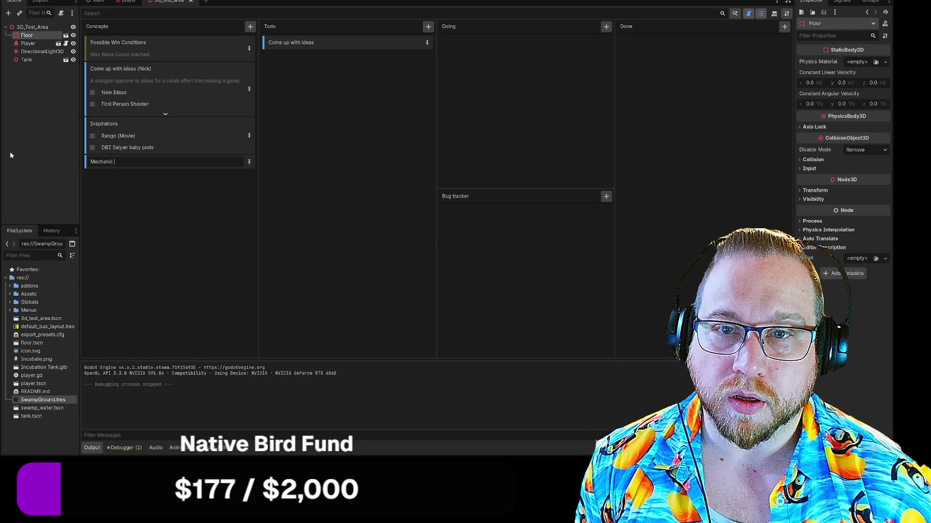
{"action": "type", "text": "al Ideas"}
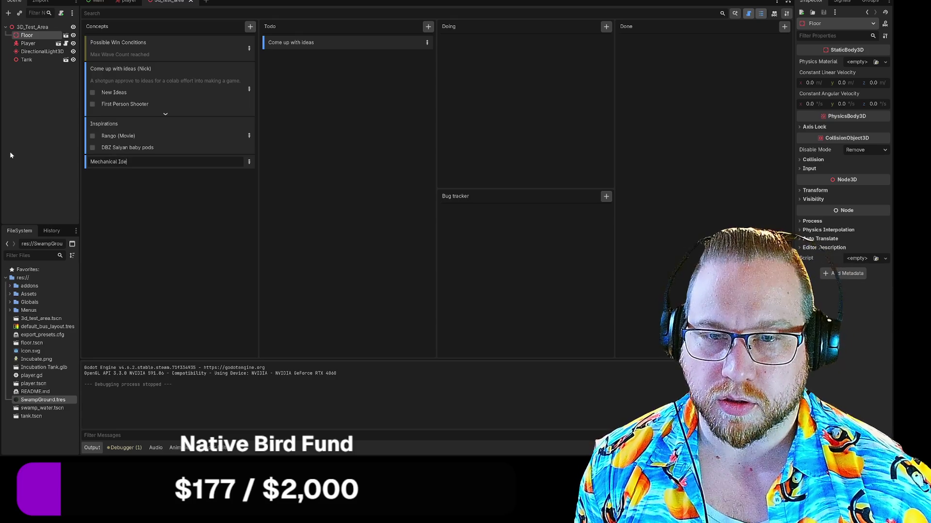
{"action": "key", "text": "Return"}
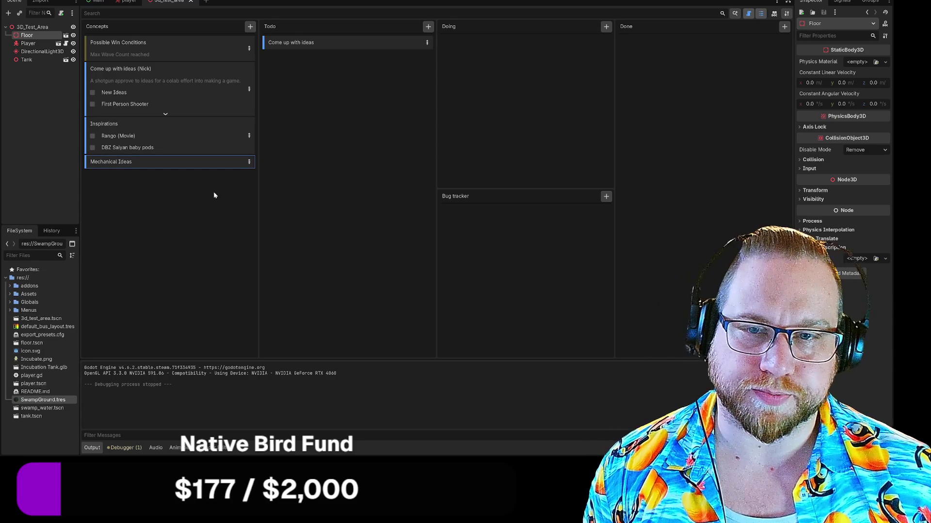
{"action": "left_click", "coordinate": [249, 162]}
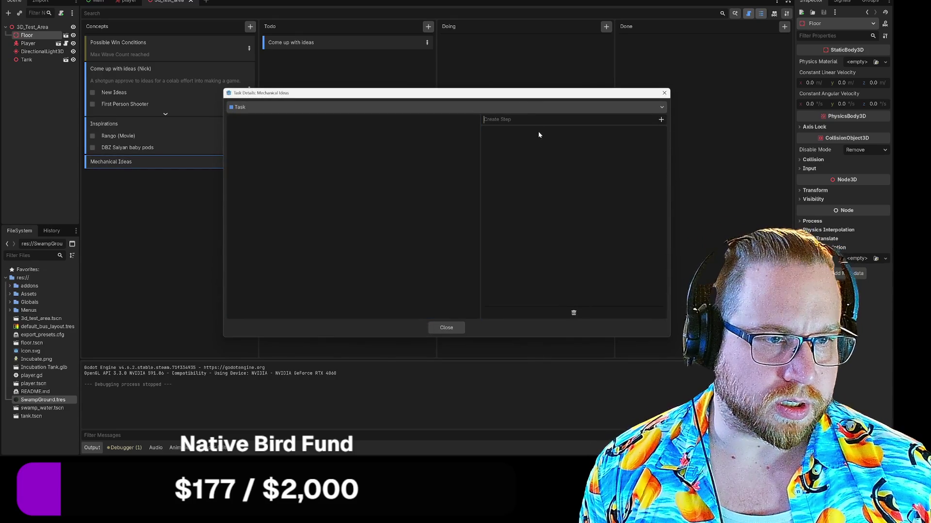
Enter Momentum, Slide and Dash as new steps in the Mechanical Ideas task details.
{"action": "type", "text": "Momentum"}
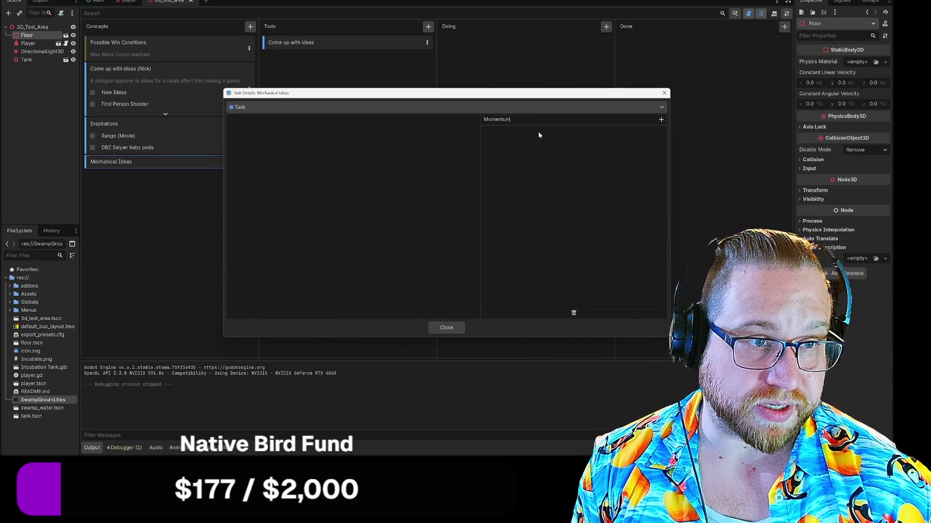
{"action": "key", "text": "Return"}
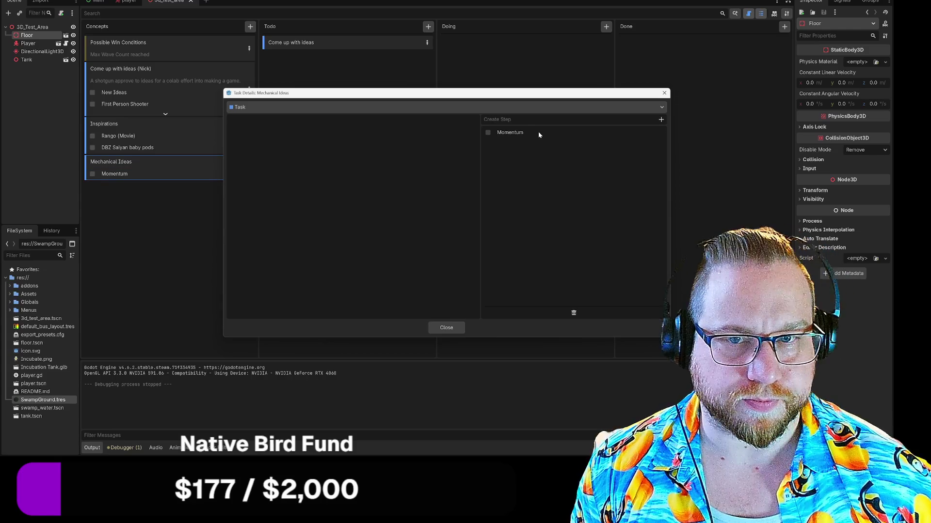
{"action": "mouse_move", "coordinate": [332, 93]}
{"action": "left_mouse_down"}
{"action": "mouse_move", "coordinate": [323, 36]}
{"action": "mouse_move", "coordinate": [372, 40]}
{"action": "left_mouse_up"}
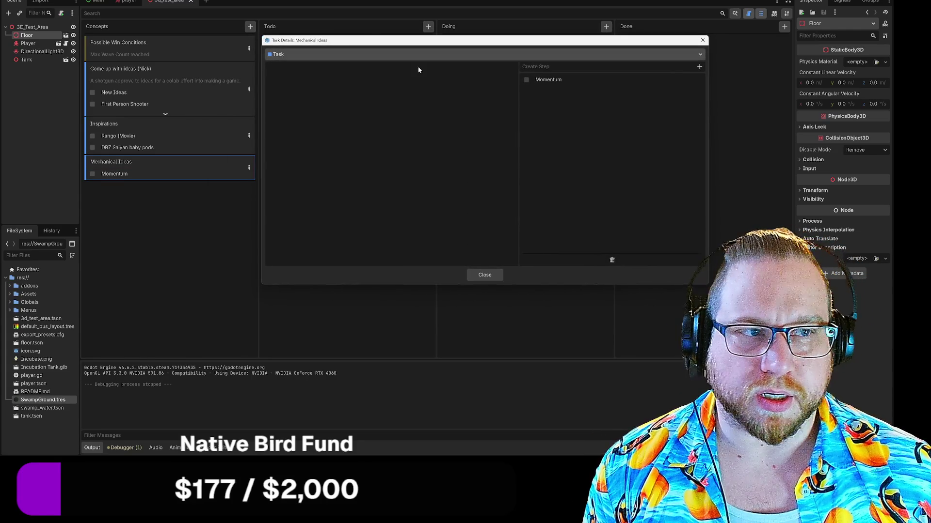
{"action": "type", "text": "Slide"}
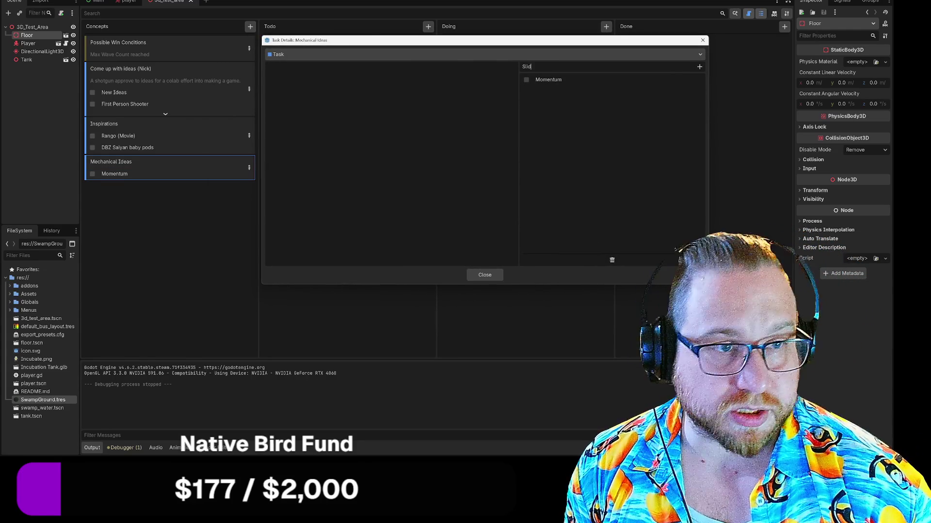
{"action": "key", "text": "Return"}
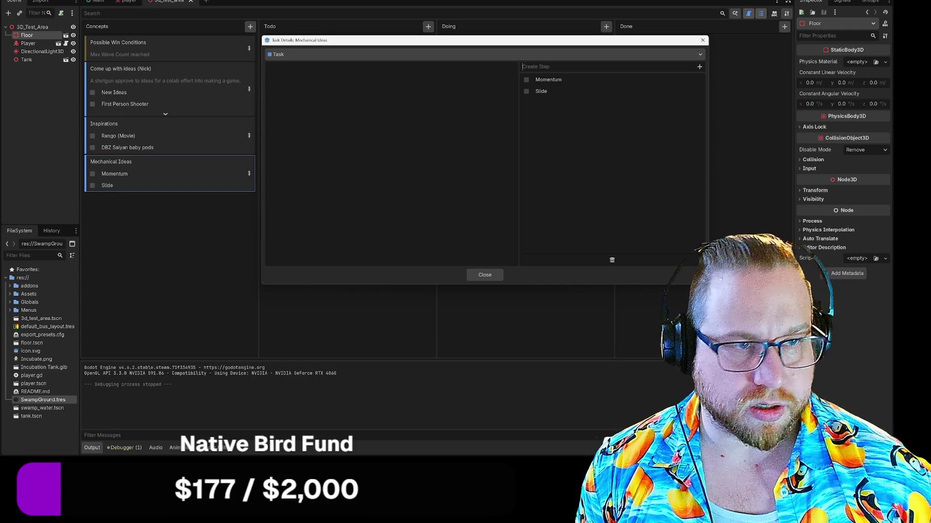
{"action": "type", "text": "Dash"}
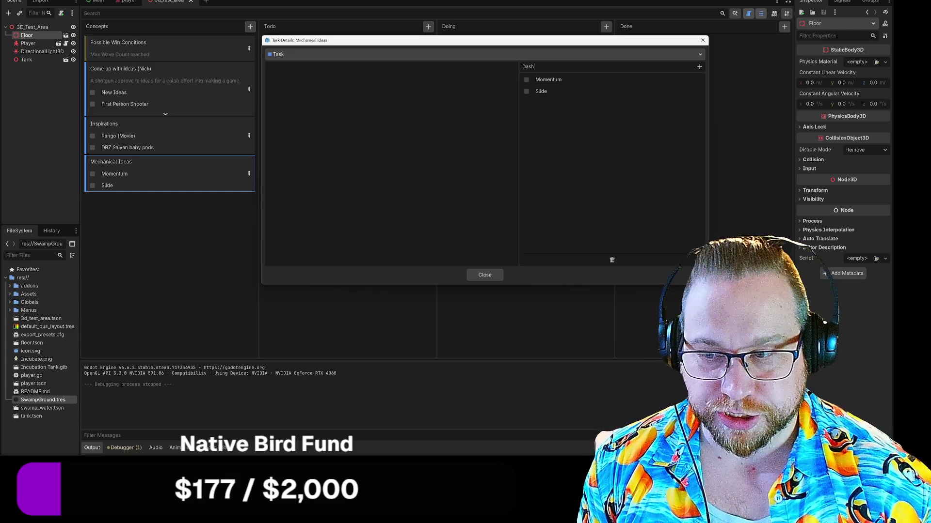
{"action": "key", "text": "Return"}
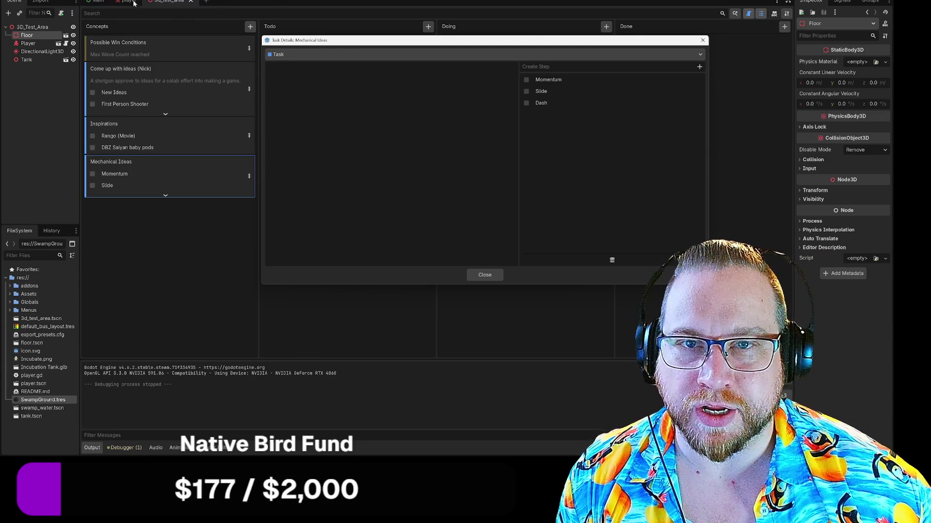
{"action": "mouse_move", "coordinate": [560, 43]}
{"action": "left_mouse_down"}
{"action": "mouse_move", "coordinate": [567, 28]}
{"action": "mouse_move", "coordinate": [551, 17]}
{"action": "mouse_move", "coordinate": [559, 30]}
{"action": "left_mouse_up"}
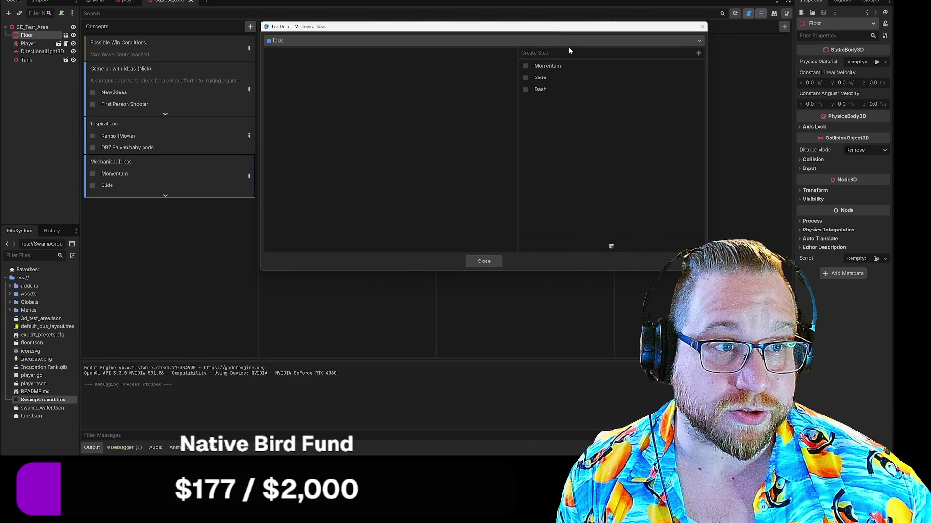
Close the task details and bring up the player scene's player.gd script.
{"action": "left_click", "coordinate": [483, 261]}
{"action": "left_click", "coordinate": [141, 3]}
{"action": "left_click", "coordinate": [170, 3]}
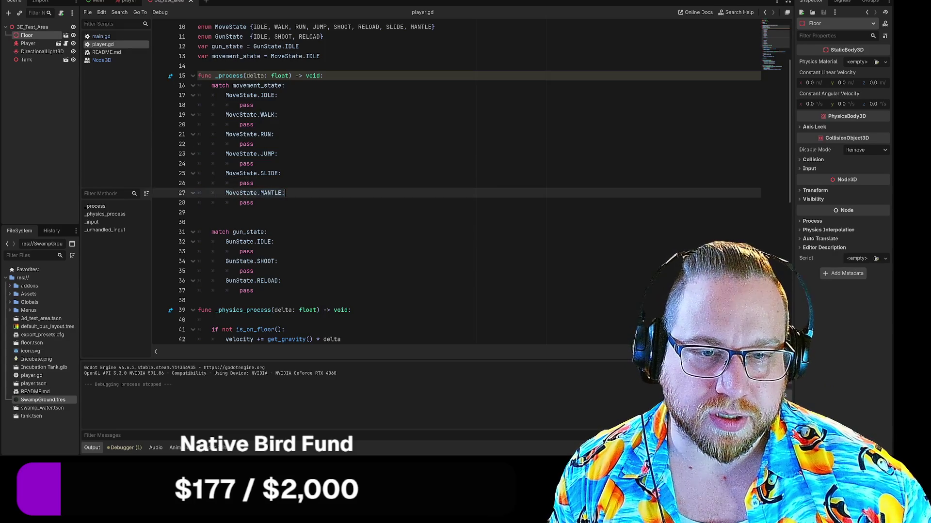
Add a 'MoveState.WALLRUN:' match case with a pass body after the MANTLE case.
{"action": "left_click", "coordinate": [254, 202]}
{"action": "key", "text": "Return"}
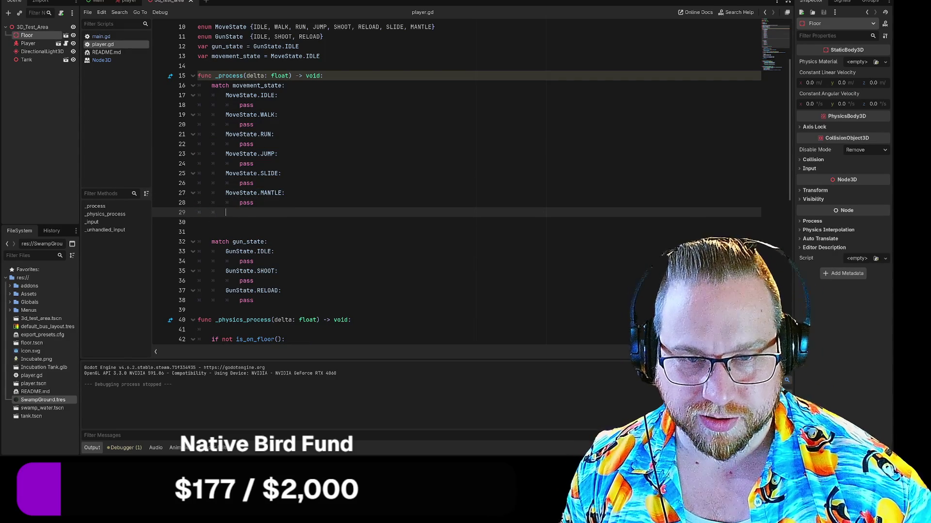
{"action": "type", "text": "MoveState"}
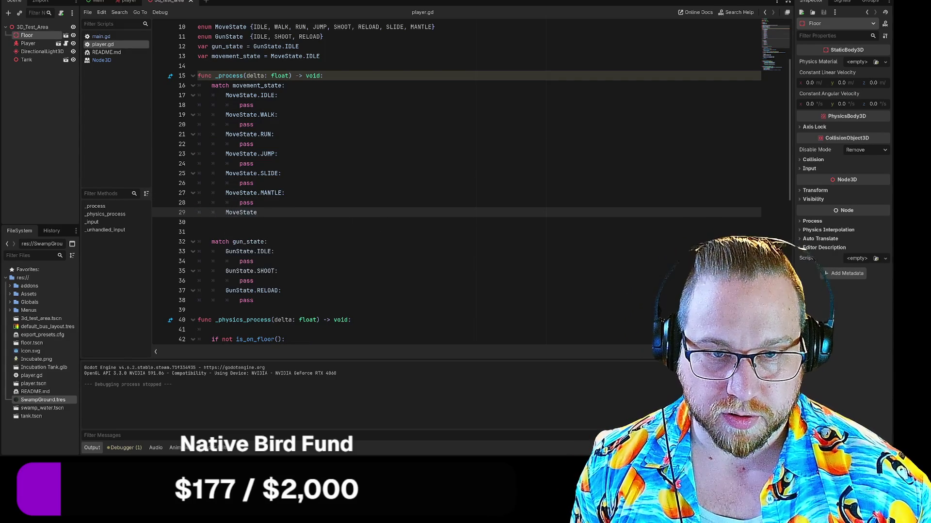
{"action": "type", "text": ".Walk"}
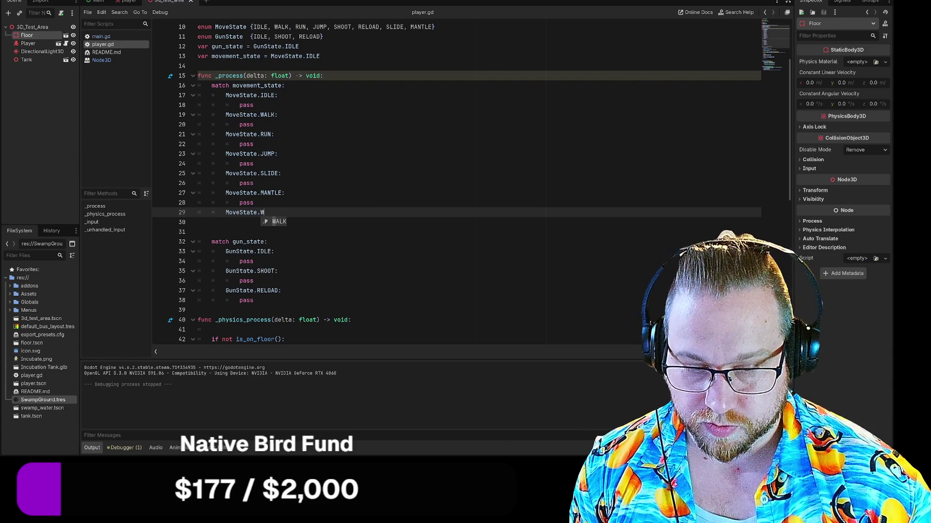
{"action": "key", "text": "BackSpace"}
{"action": "key", "text": "BackSpace"}
{"action": "key", "text": "BackSpace"}
{"action": "key", "text": "Return"}
{"action": "type", "text": "RUN"}
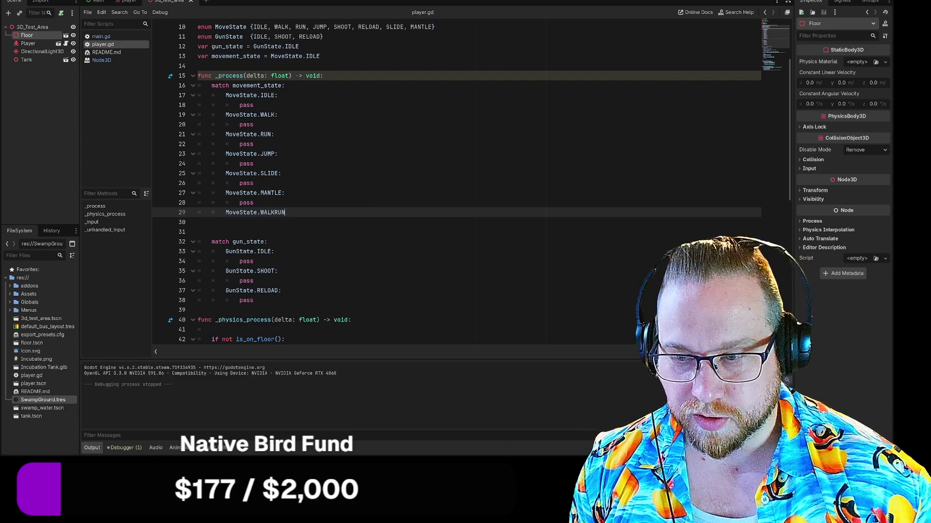
{"action": "type", "text": ":"}
{"action": "key", "text": "Return"}
{"action": "type", "text": "pass"}
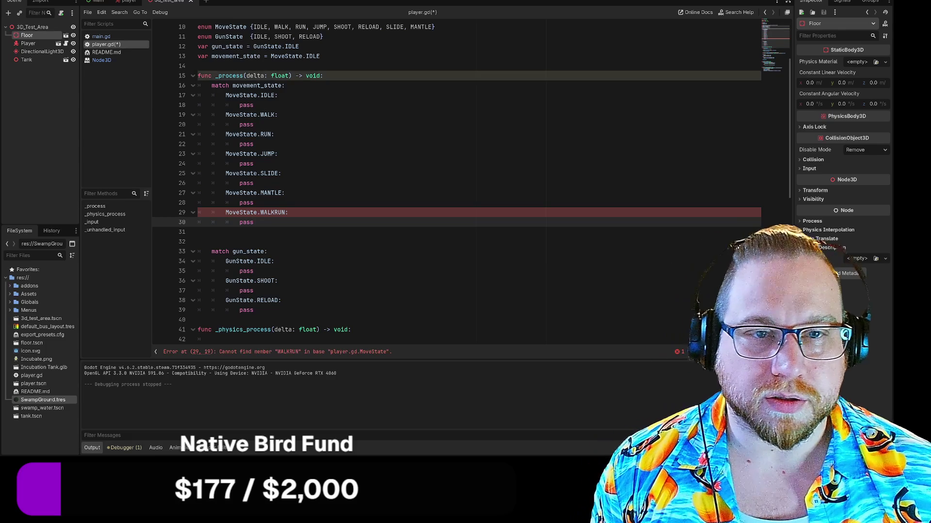
{"action": "scroll", "coordinate": [456, 184], "scroll_direction": "up", "scroll_amount": 1}
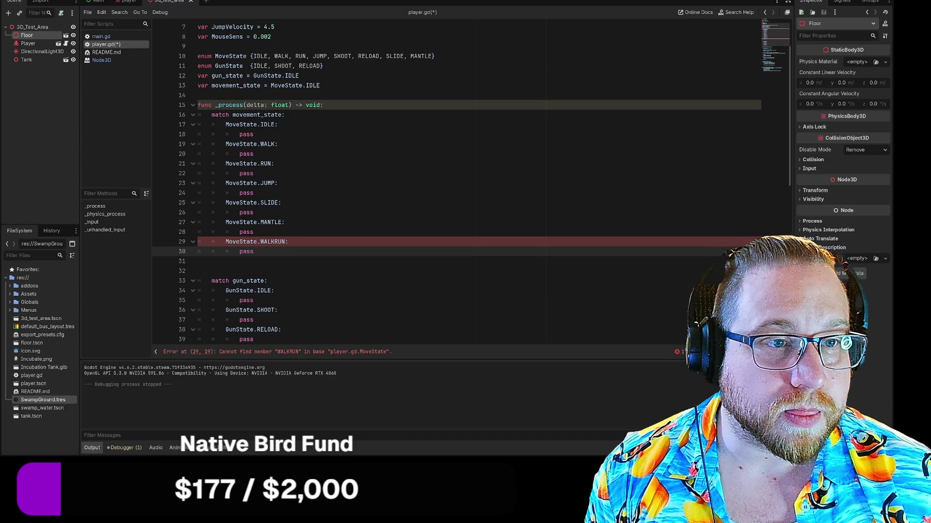
{"action": "left_click", "coordinate": [433, 56]}
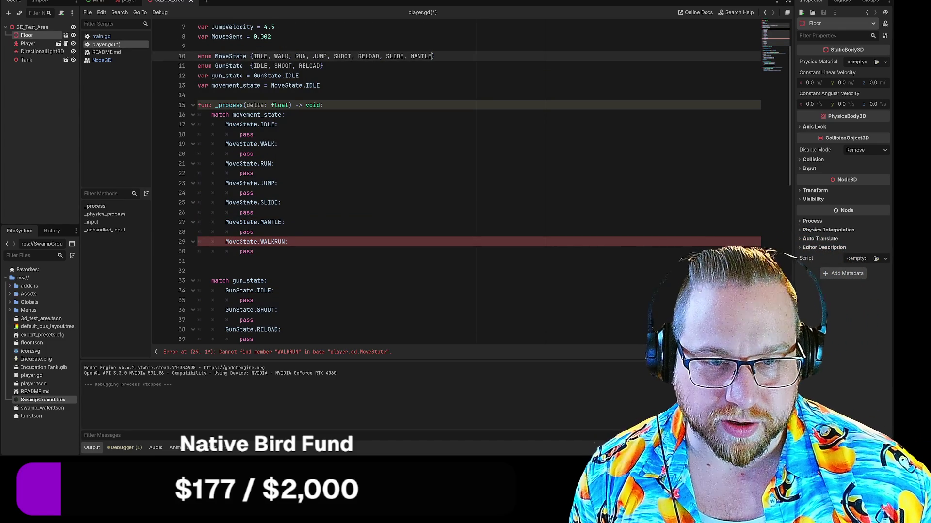
{"action": "left_click", "coordinate": [274, 242]}
{"action": "key", "text": "BackSpace"}
{"action": "type", "text": "L"}
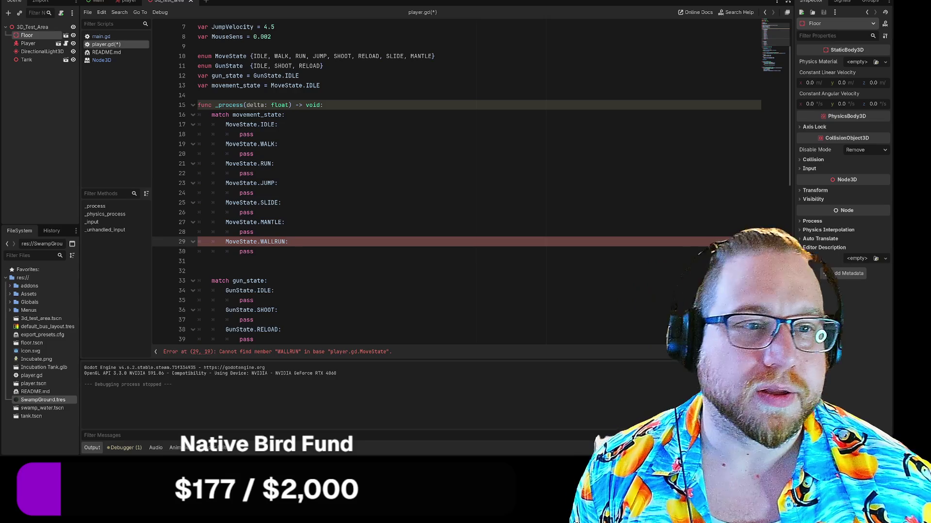
Append WALLRUN to the MoveState enum and return to the Kanban board.
{"action": "left_click", "coordinate": [434, 57]}
{"action": "type", "text": ", "}
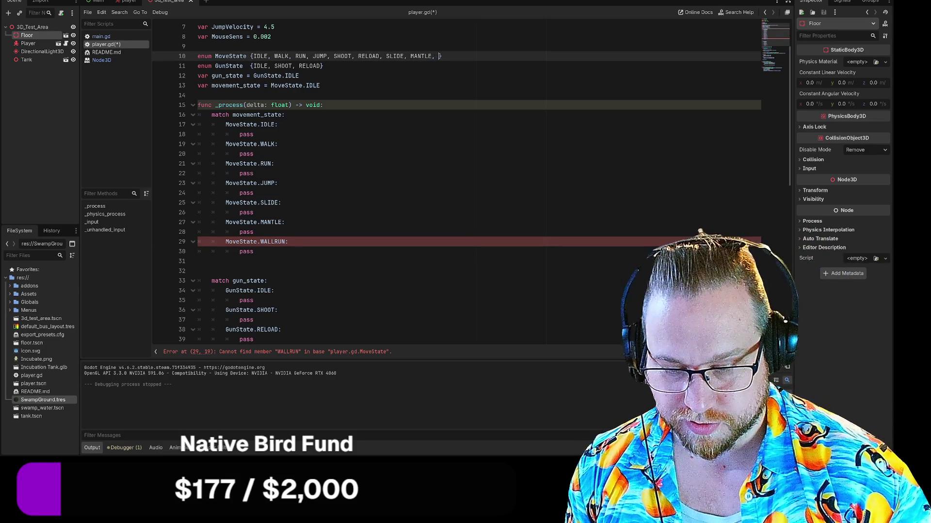
{"action": "type", "text": "WALLRUN"}
{"action": "left_click", "coordinate": [198, 261]}
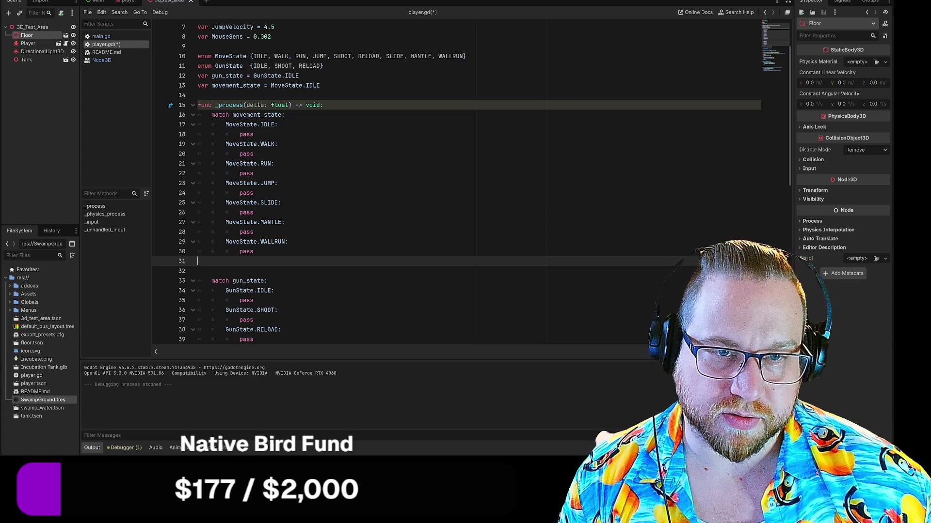
{"action": "key", "text": "ctrl+F5"}
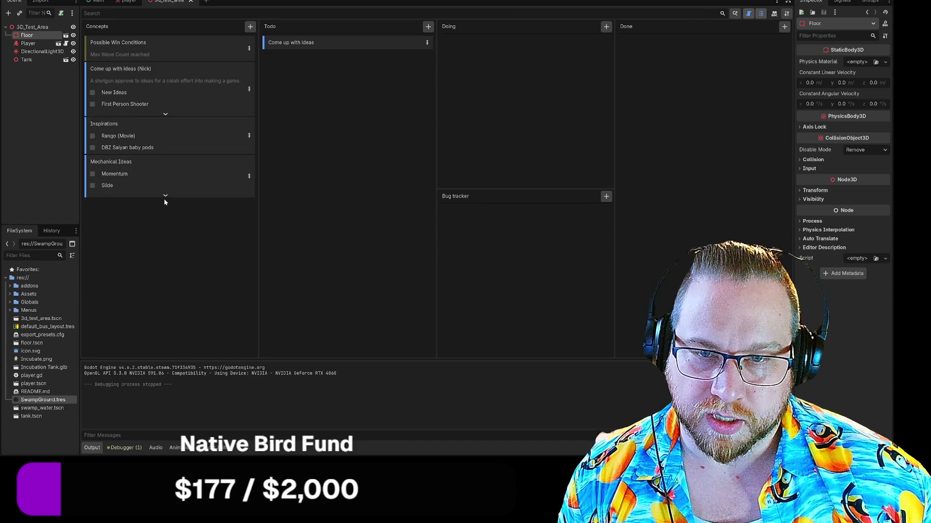
Add Walk, Run and Mantle as steps on the Mechanical Ideas card.
{"action": "left_click", "coordinate": [165, 198]}
{"action": "left_click", "coordinate": [249, 183]}
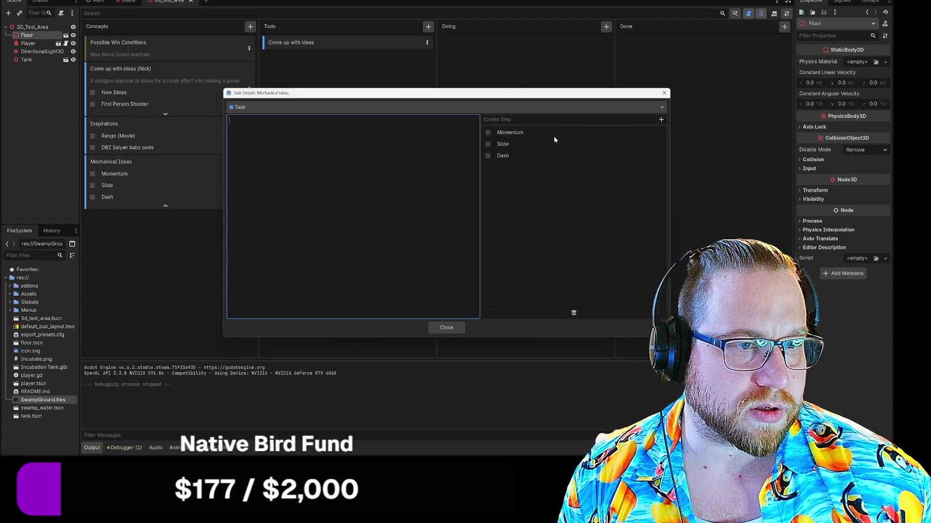
{"action": "left_click", "coordinate": [497, 120]}
{"action": "type", "text": "Walk"}
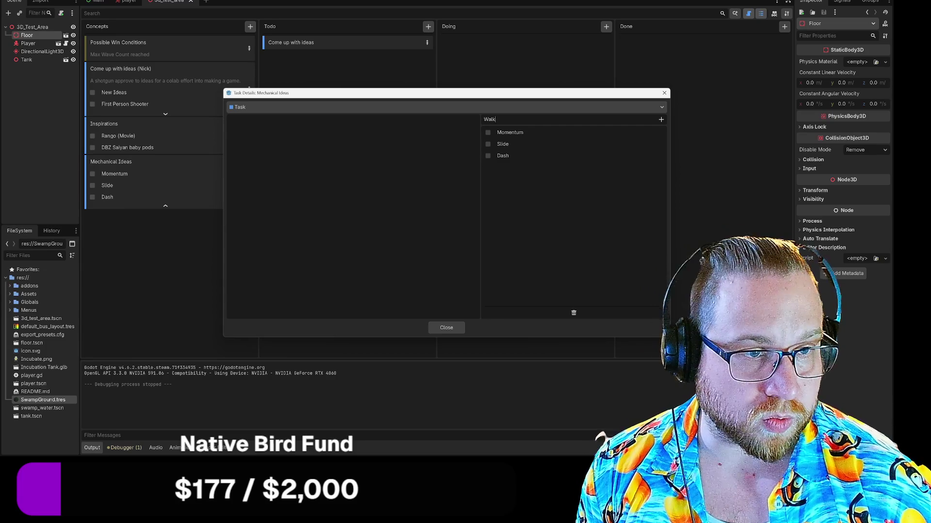
{"action": "key", "text": "Return"}
{"action": "type", "text": "Run"}
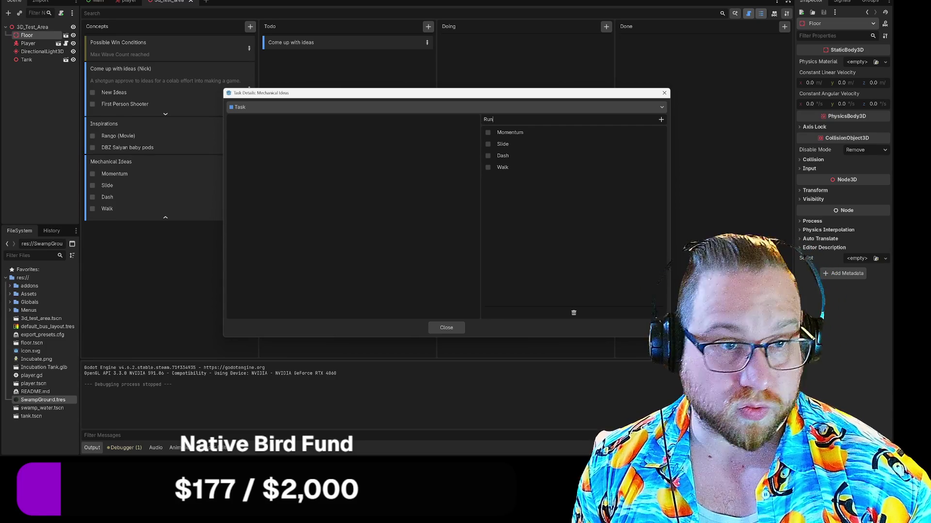
{"action": "key", "text": "Return"}
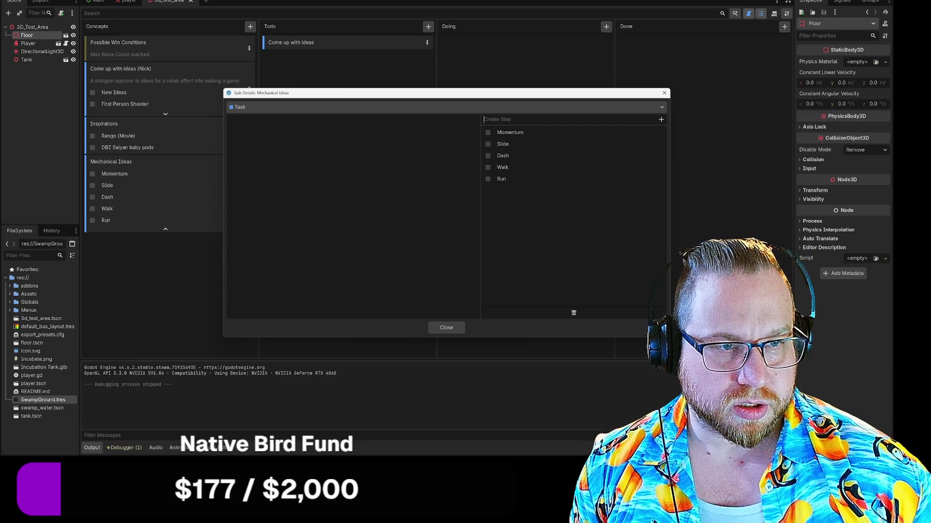
{"action": "type", "text": "Mantle"}
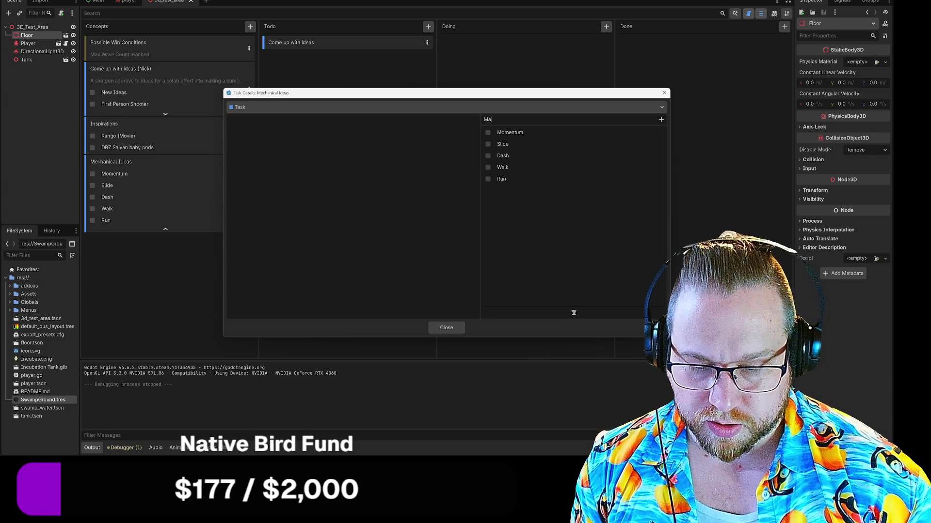
{"action": "key", "text": "Return"}
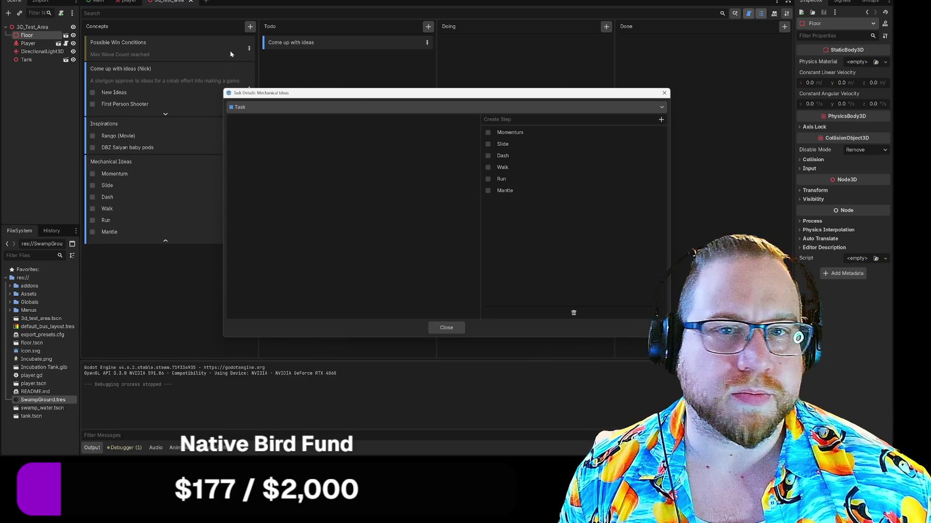
{"action": "left_click", "coordinate": [449, 328]}
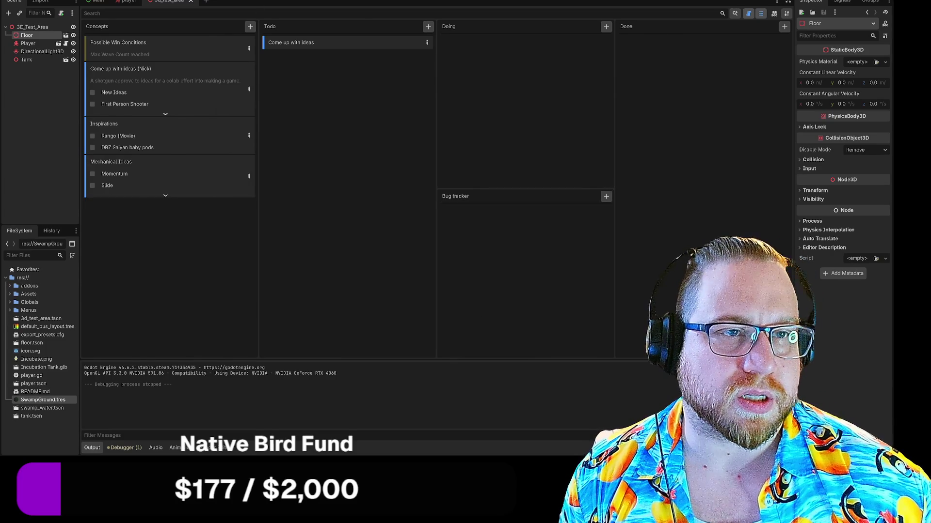
Add a Jump step to the Mechanical Ideas card and return to the 3d_test_area scene.
{"action": "key", "text": "ctrl+F3"}
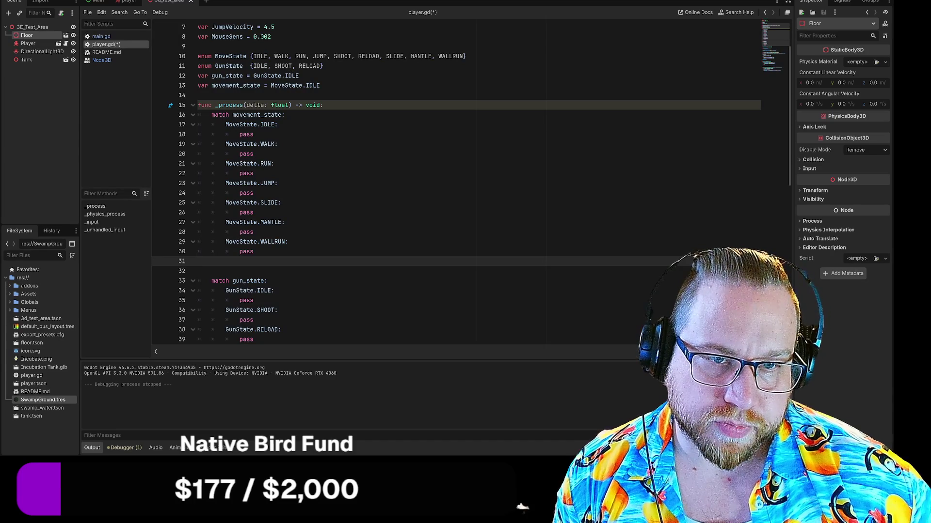
{"action": "key", "text": "ctrl+F5"}
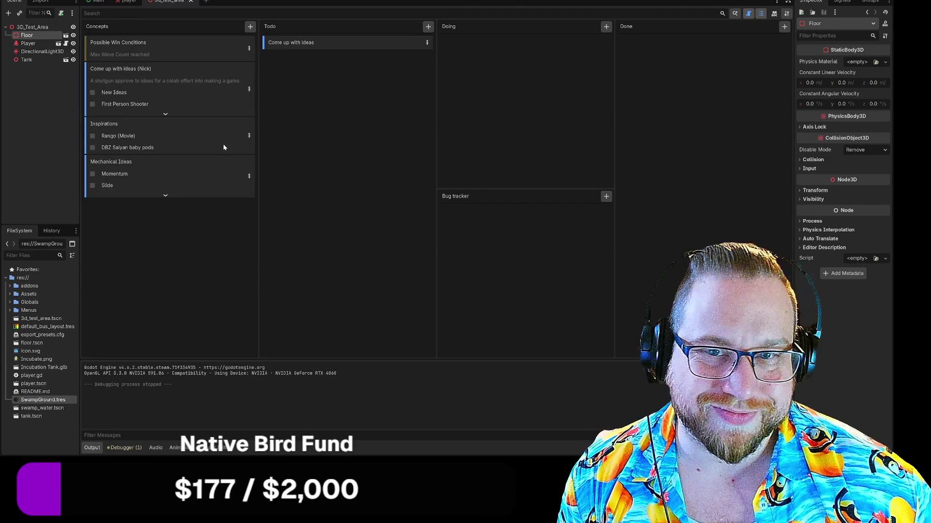
{"action": "left_click", "coordinate": [165, 196]}
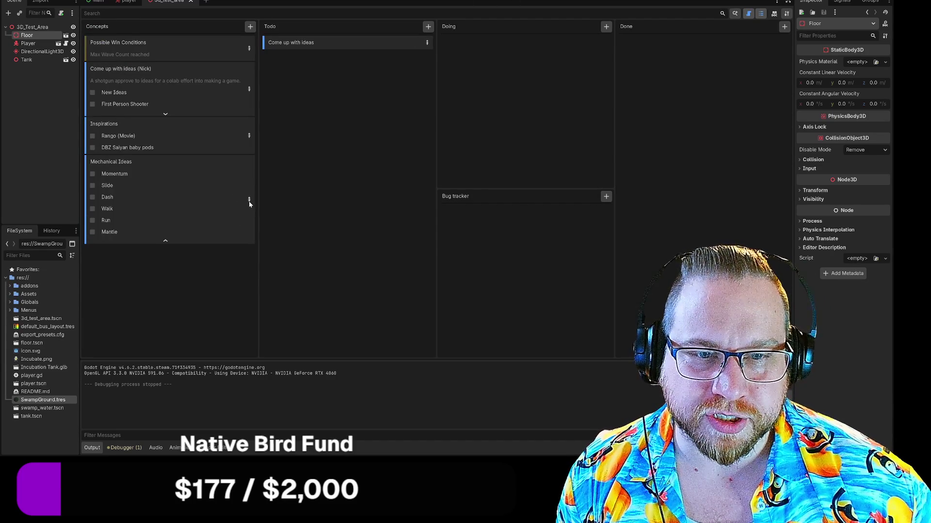
{"action": "left_click", "coordinate": [249, 200]}
{"action": "left_click", "coordinate": [485, 120]}
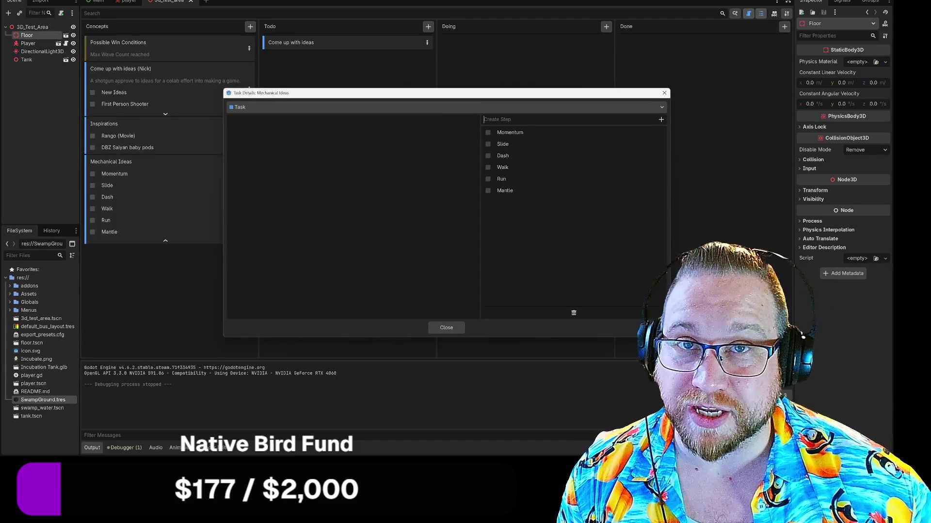
{"action": "type", "text": "Jump"}
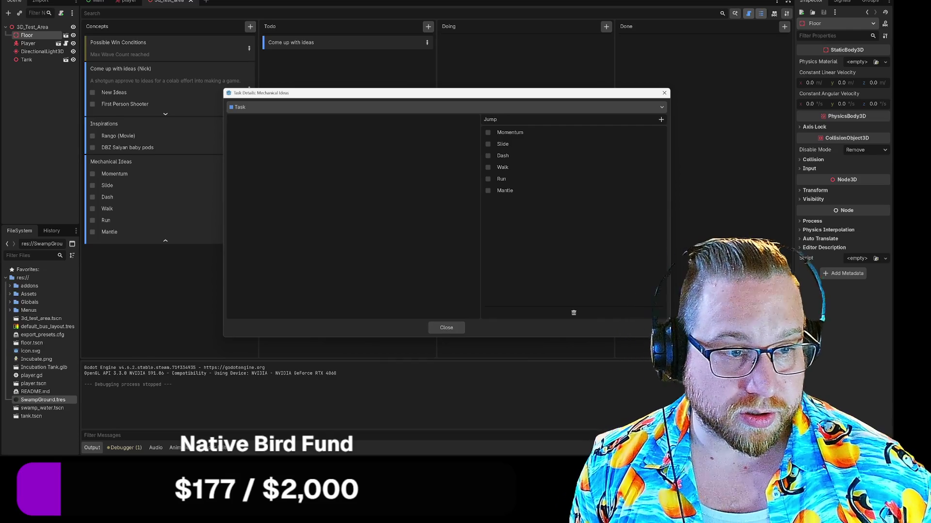
{"action": "key", "text": "Return"}
{"action": "left_click", "coordinate": [446, 328]}
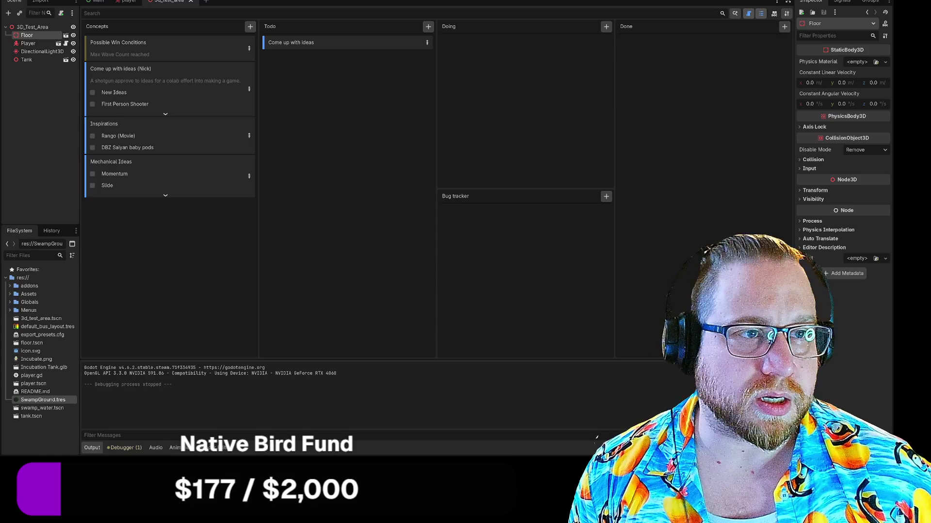
{"action": "left_click", "coordinate": [128, 2]}
{"action": "left_click", "coordinate": [162, 1]}
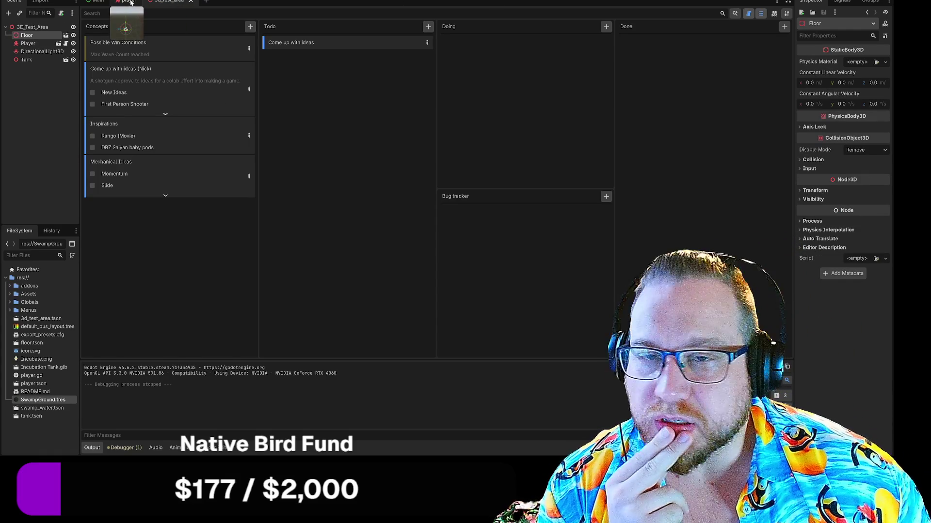
Reorder the Mechanical Ideas steps so Walk is first and Run comes right after.
{"action": "key", "text": "ctrl+F3"}
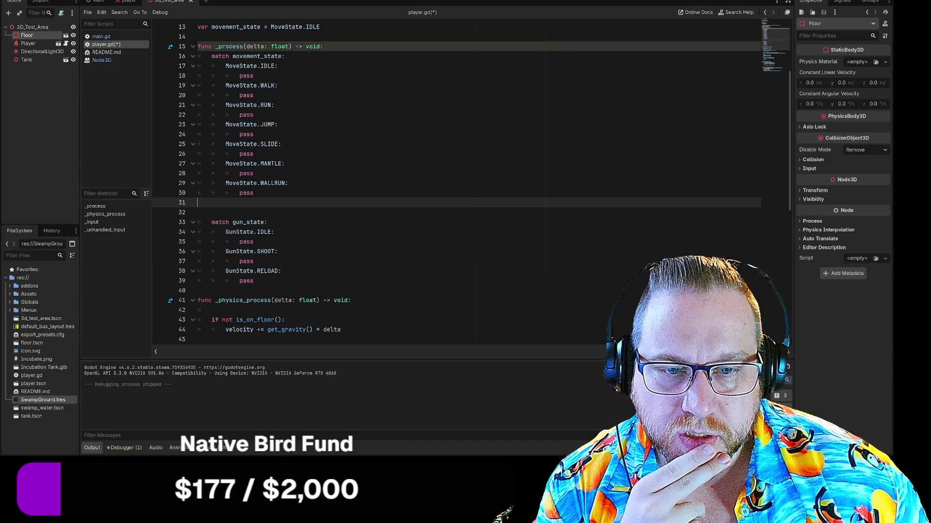
{"action": "left_click", "coordinate": [253, 280]}
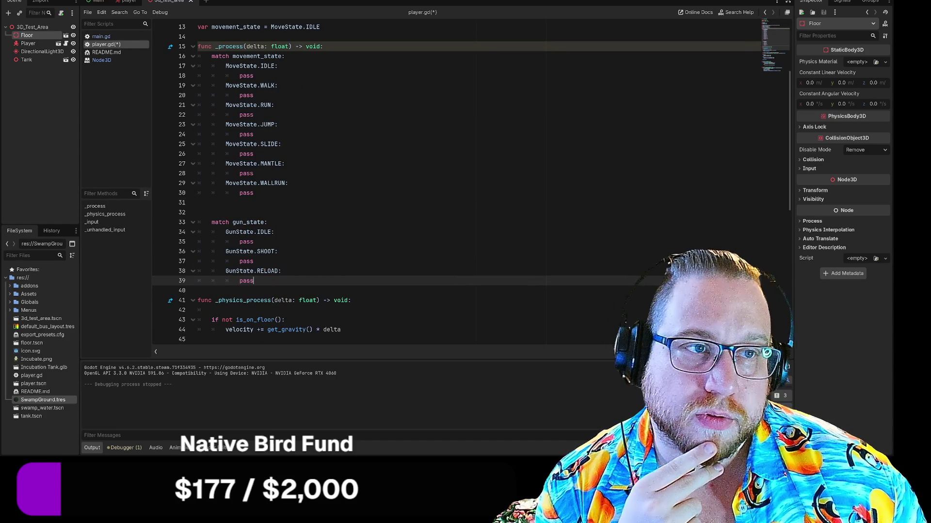
{"action": "key", "text": "ctrl+F4"}
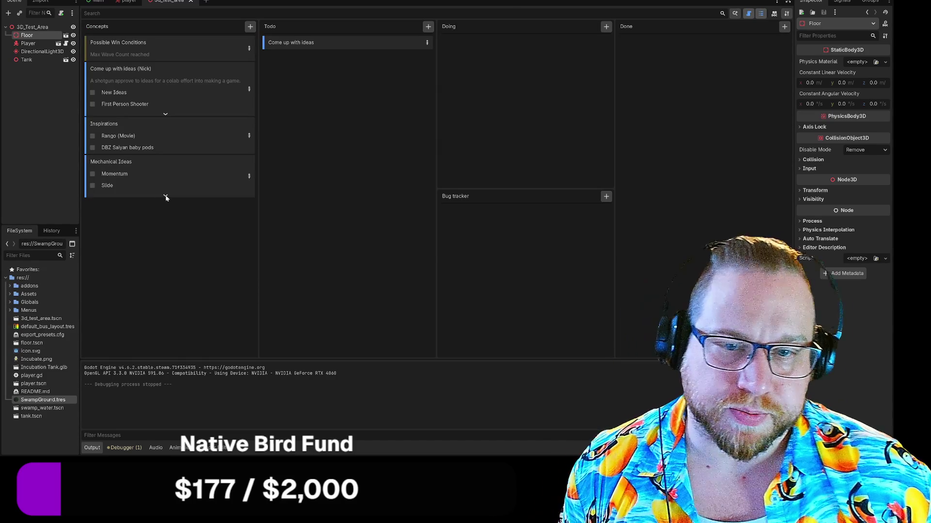
{"action": "left_click", "coordinate": [165, 196]}
{"action": "left_click", "coordinate": [250, 208]}
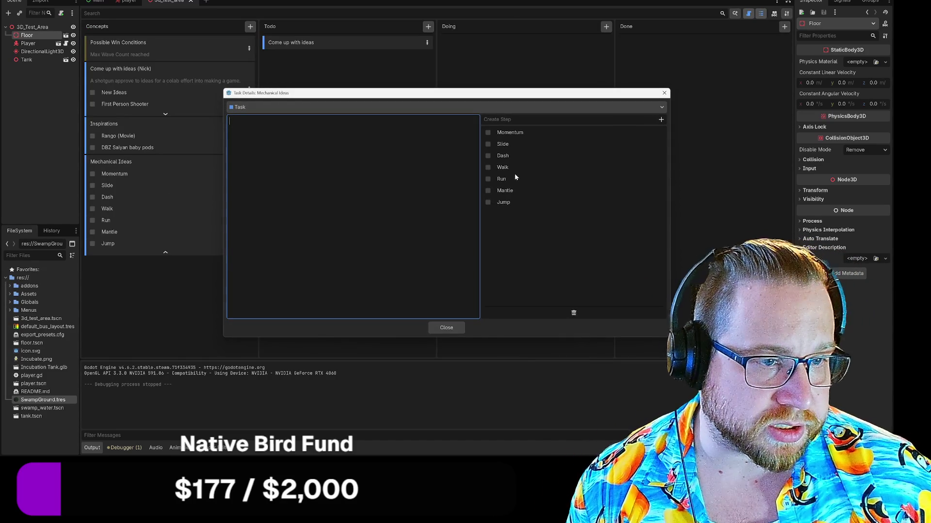
{"action": "left_click_drag", "start_coordinate": [501, 168], "coordinate": [514, 136]}
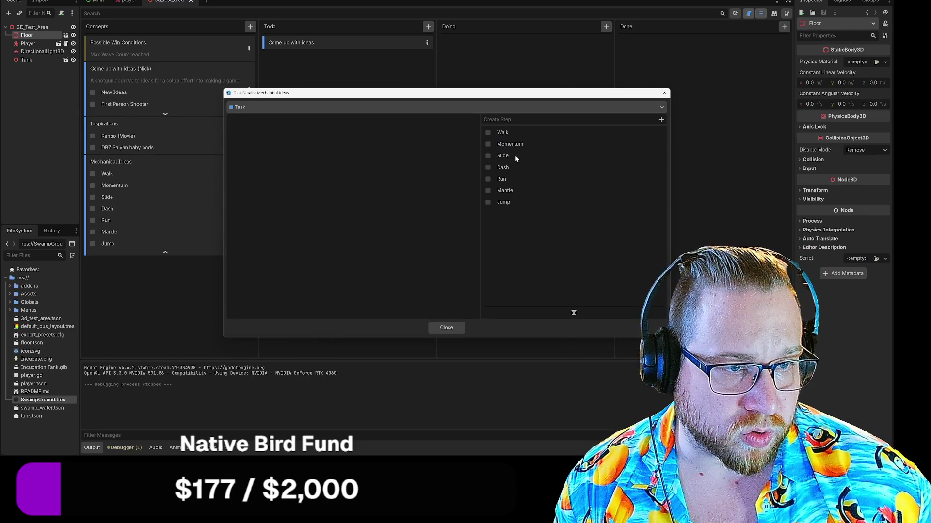
{"action": "mouse_move", "coordinate": [501, 180]}
{"action": "left_mouse_down"}
{"action": "mouse_move", "coordinate": [513, 139]}
{"action": "mouse_move", "coordinate": [503, 174]}
{"action": "mouse_move", "coordinate": [501, 159]}
{"action": "mouse_move", "coordinate": [525, 181]}
{"action": "mouse_move", "coordinate": [507, 181]}
{"action": "mouse_move", "coordinate": [503, 202]}
{"action": "mouse_move", "coordinate": [499, 156]}
{"action": "mouse_move", "coordinate": [509, 145]}
{"action": "mouse_move", "coordinate": [505, 184]}
{"action": "left_mouse_up"}
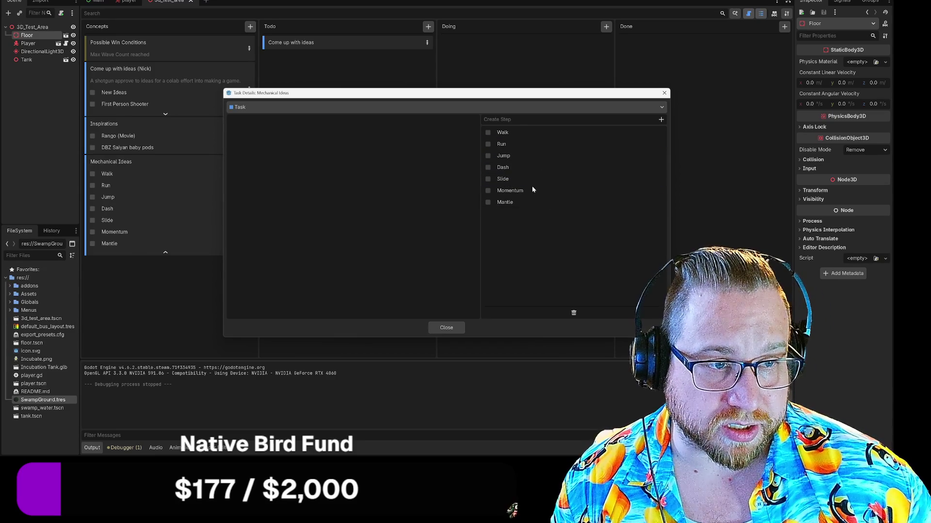
Add a Wall Running step and set the description 'Movement functions in order of importance'.
{"action": "type", "text": "Wall"}
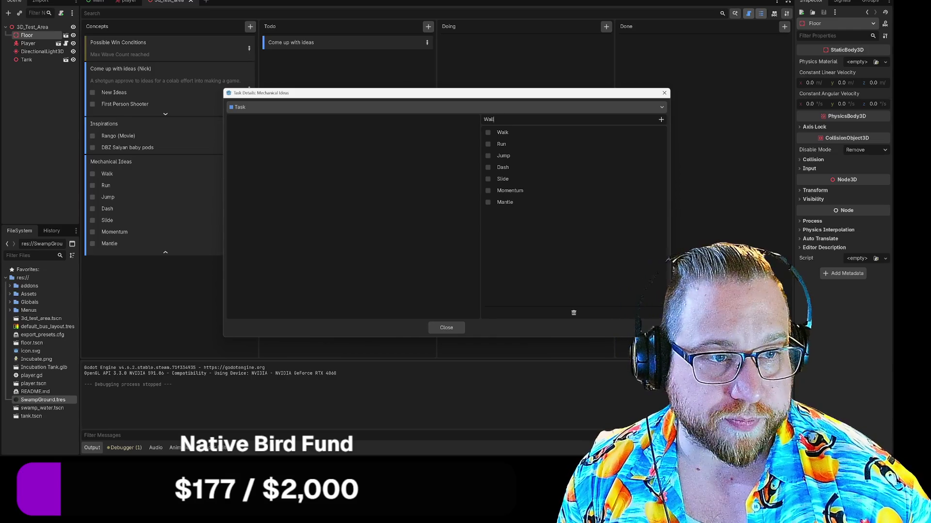
{"action": "type", "text": " Run"}
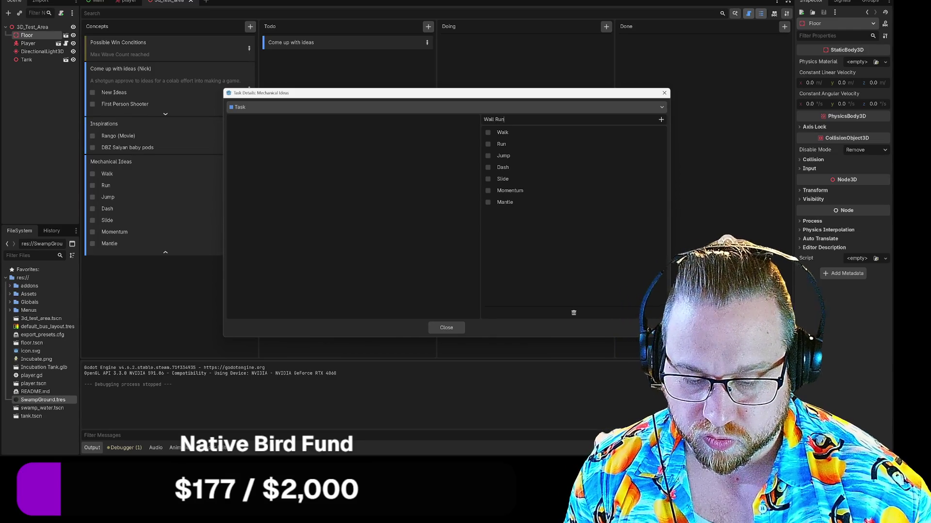
{"action": "type", "text": "g"}
{"action": "key", "text": "Return"}
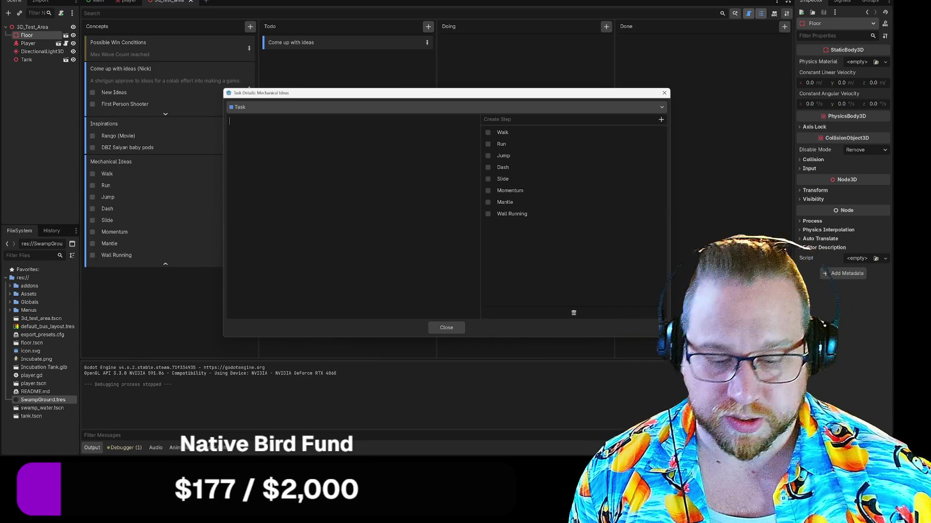
{"action": "type", "text": "M"}
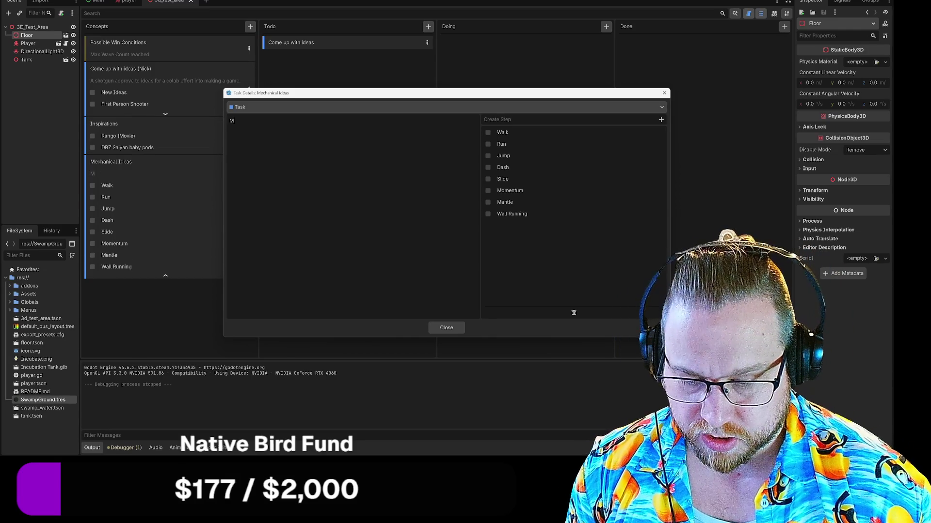
{"action": "type", "text": "echanical "}
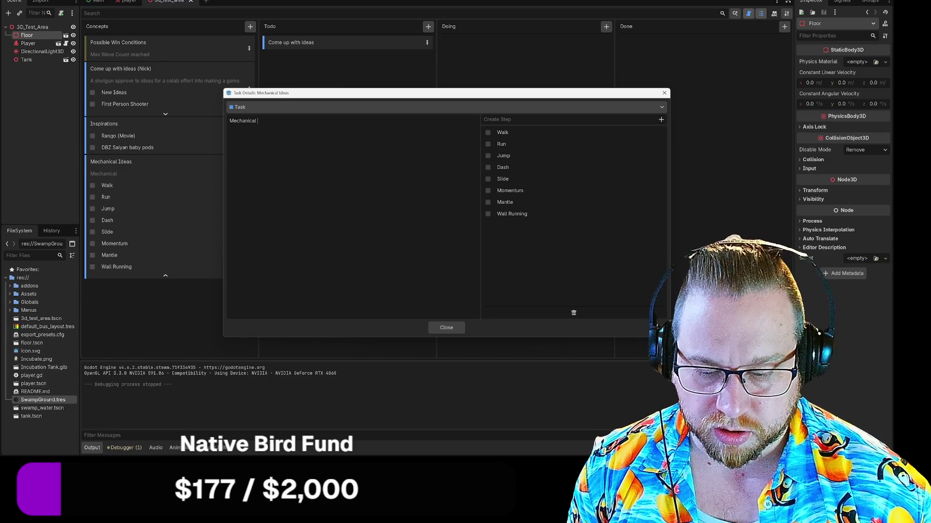
{"action": "type", "text": "functions"}
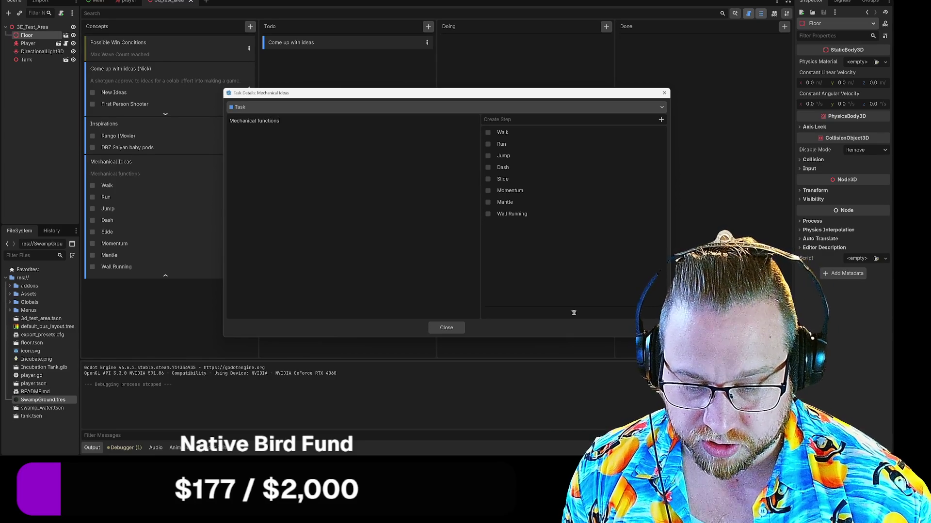
{"action": "type", "text": " in order "}
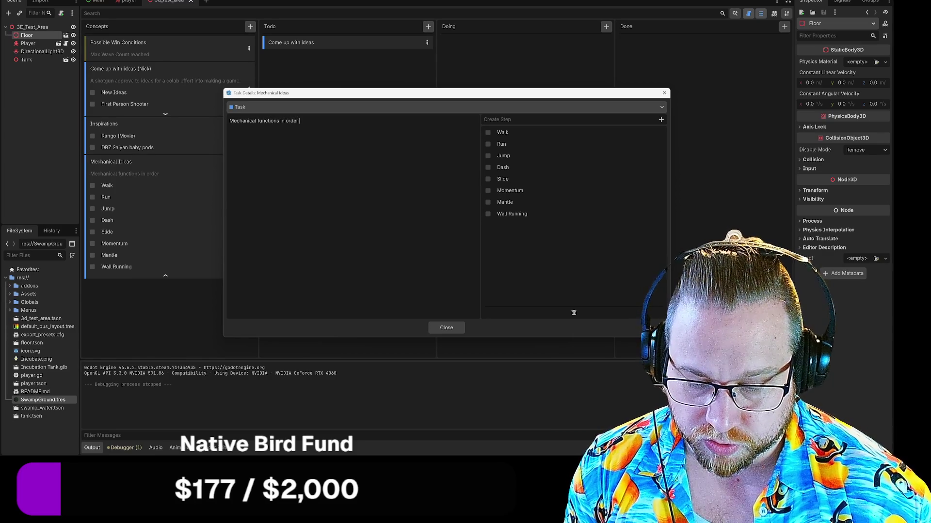
{"action": "type", "text": "of importance"}
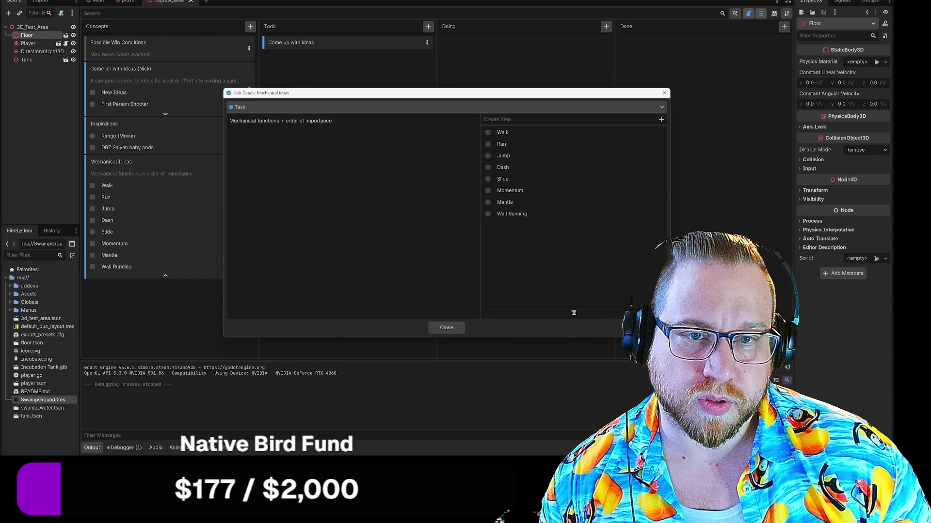
{"action": "left_click", "coordinate": [252, 121]}
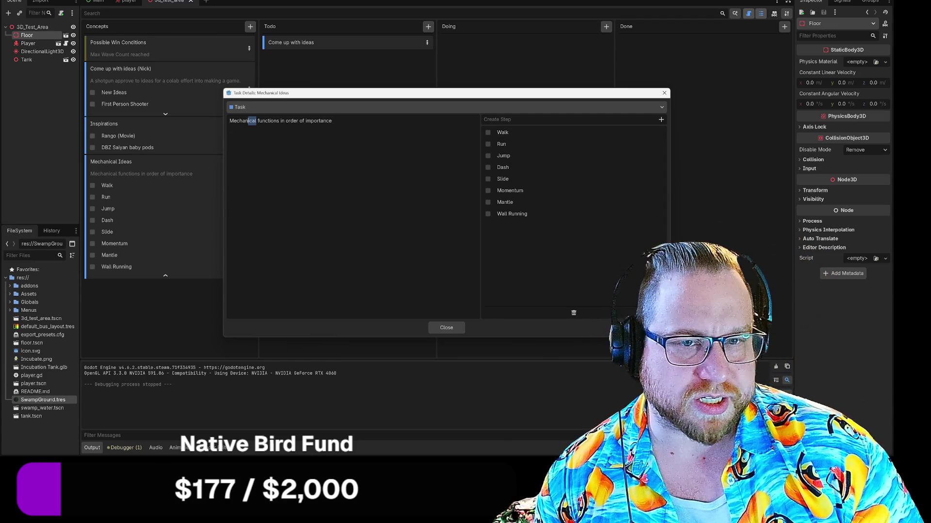
{"action": "double_click", "coordinate": [242, 120]}
{"action": "type", "text": "Mo"}
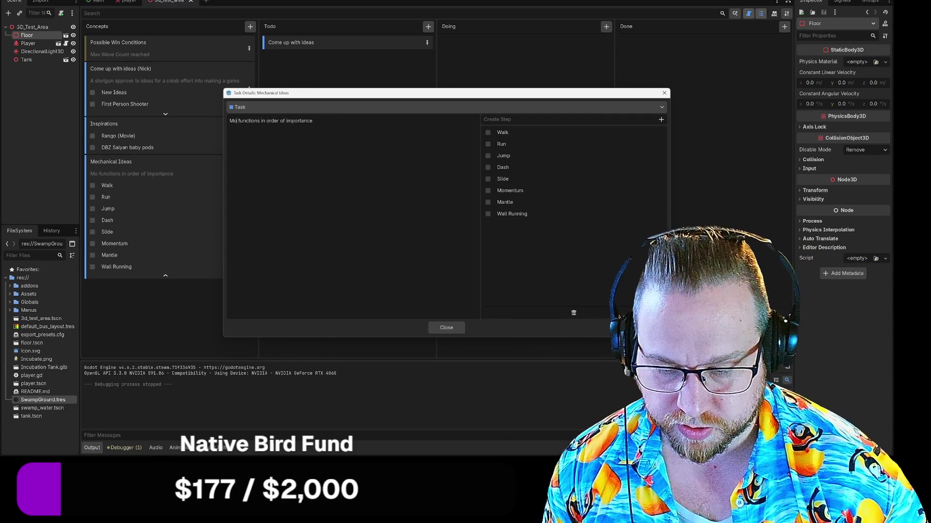
{"action": "type", "text": "vement"}
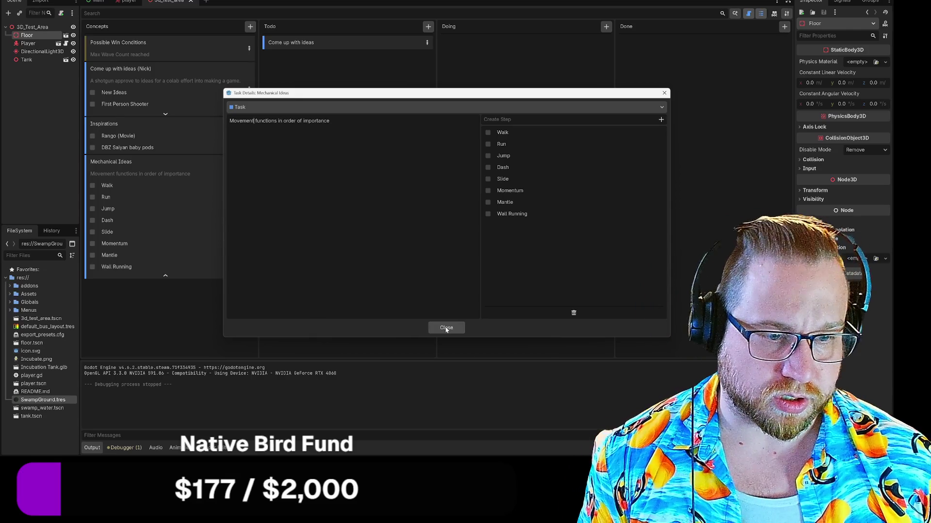
{"action": "left_click", "coordinate": [446, 328]}
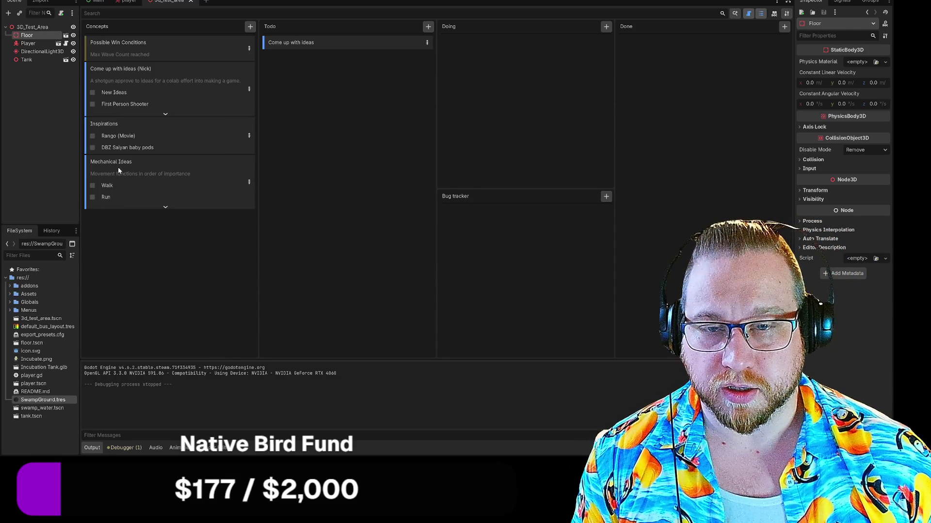
Retitle the Mechanical Ideas card to 'Movement Ideas(Nick)'.
{"action": "double_click", "coordinate": [234, 178]}
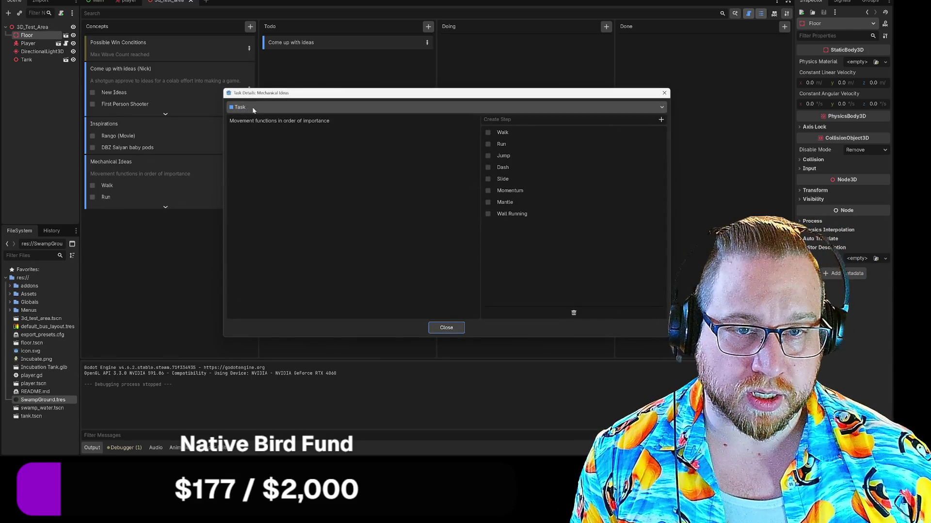
{"action": "left_click", "coordinate": [446, 327]}
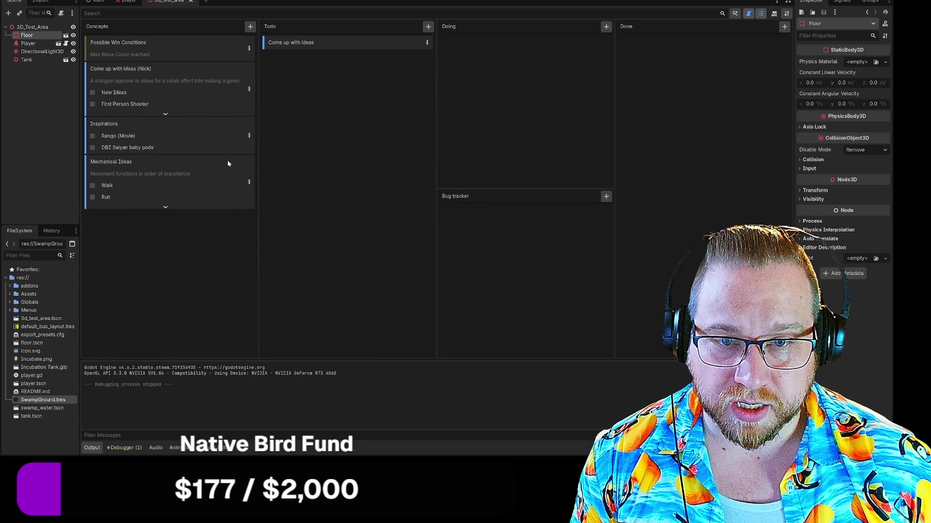
{"action": "double_click", "coordinate": [118, 161]}
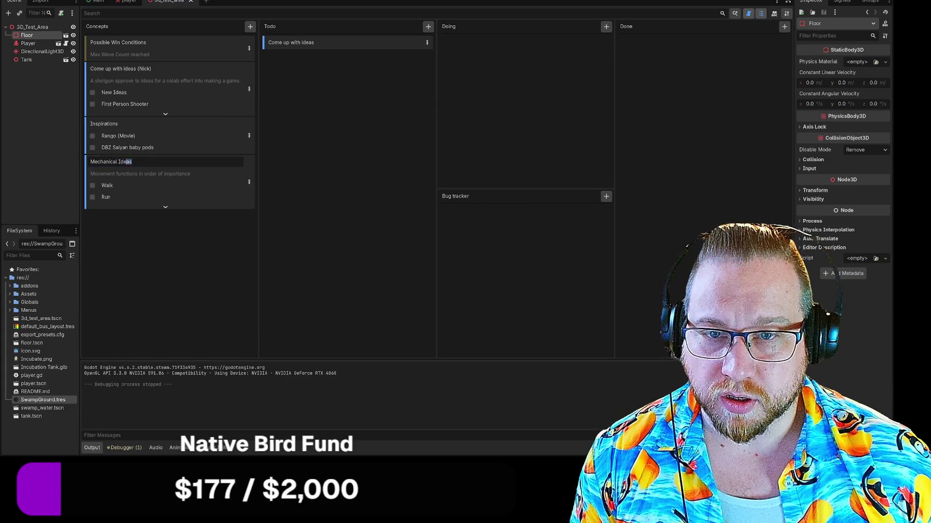
{"action": "key", "text": "ctrl+a"}
{"action": "type", "text": "MOvemen"}
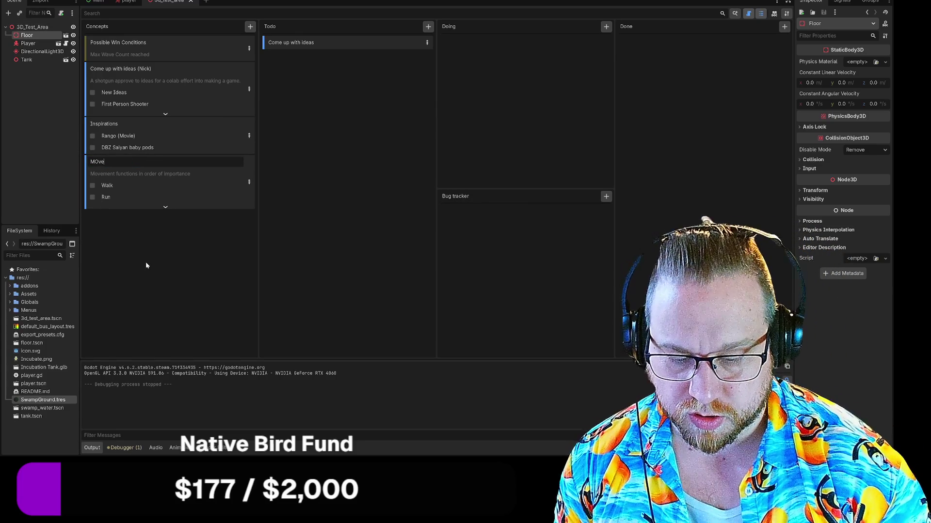
{"action": "key", "text": "BackSpace"}
{"action": "key", "text": "BackSpace"}
{"action": "key", "text": "BackSpace"}
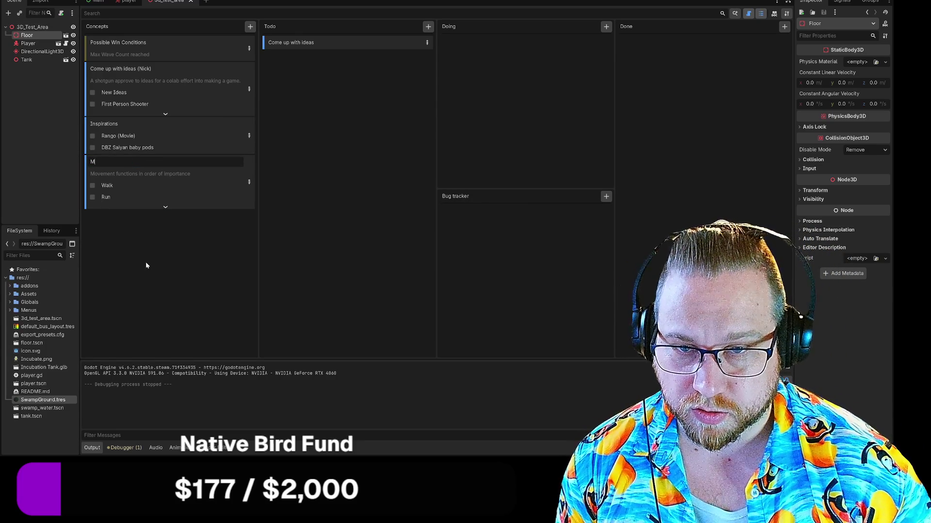
{"action": "type", "text": "ovement Ideas"}
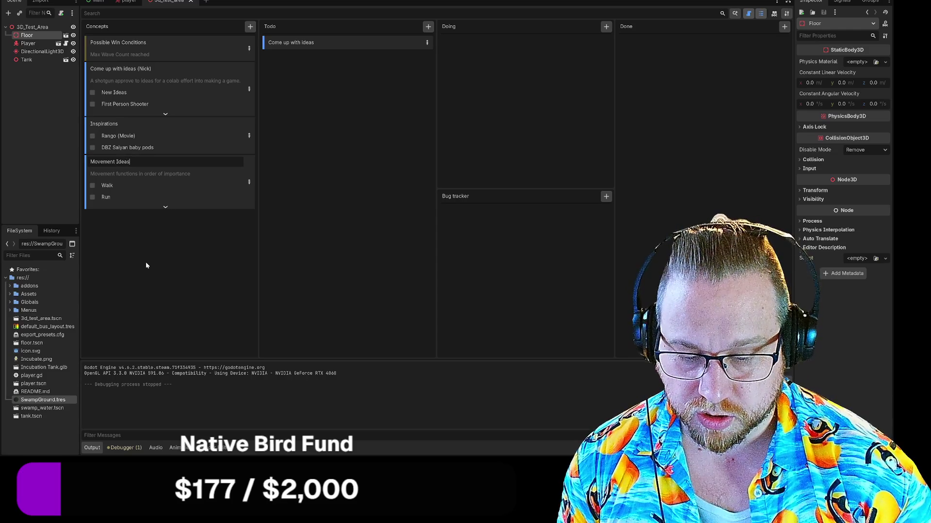
{"action": "type", "text": "(Nick"}
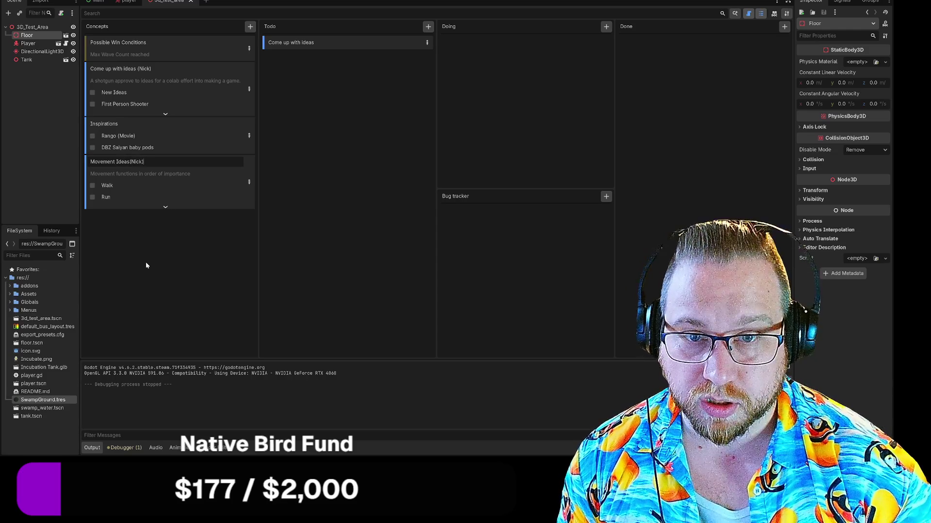
{"action": "key", "text": "Return"}
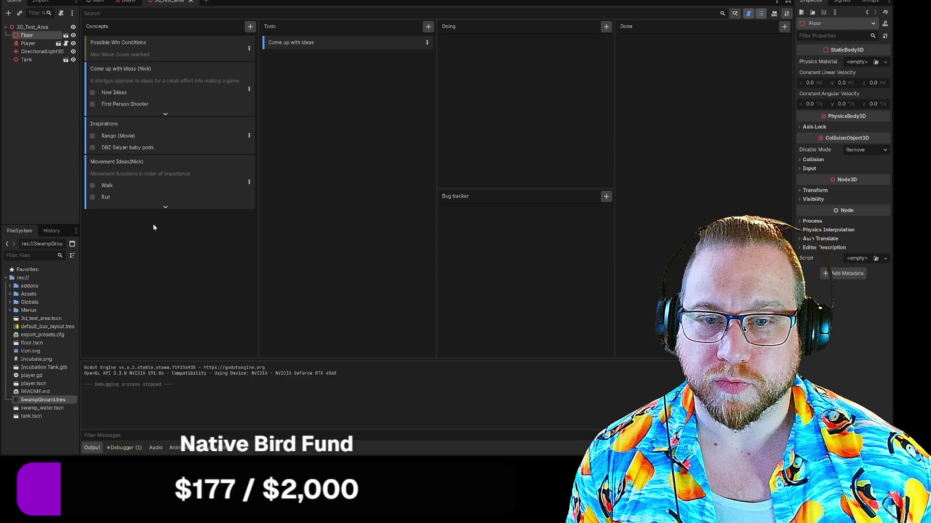
{"action": "left_click", "coordinate": [248, 29]}
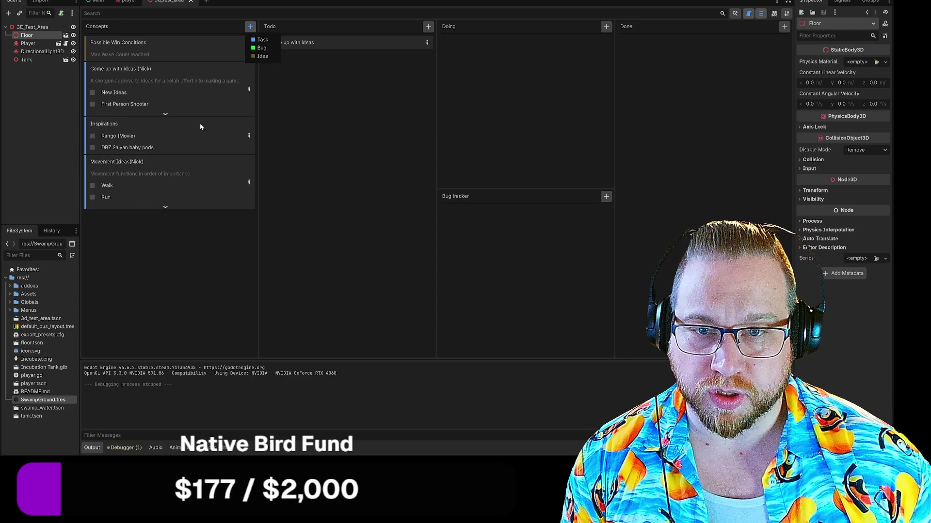
Create a new 'Gunplay Ideas(Nick)' task card in the Concepts column.
{"action": "left_click", "coordinate": [262, 41]}
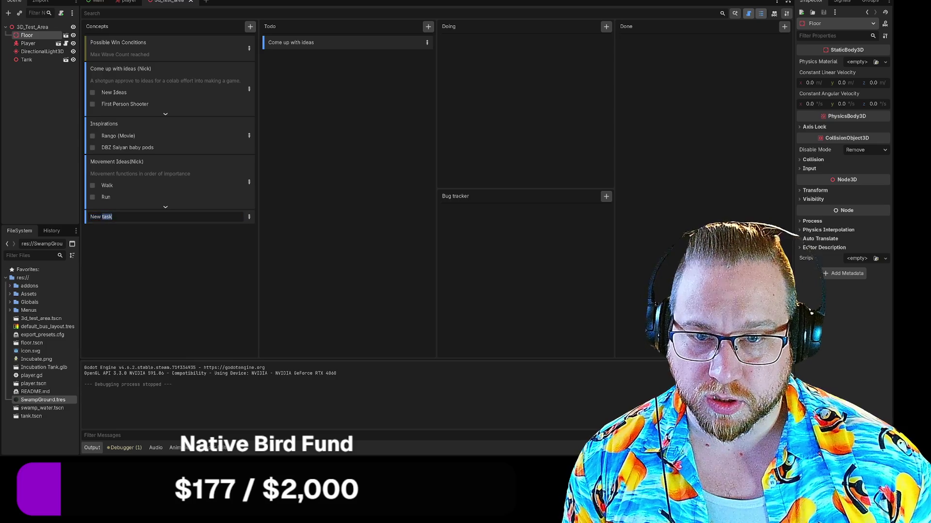
{"action": "type", "text": "Gunplay "}
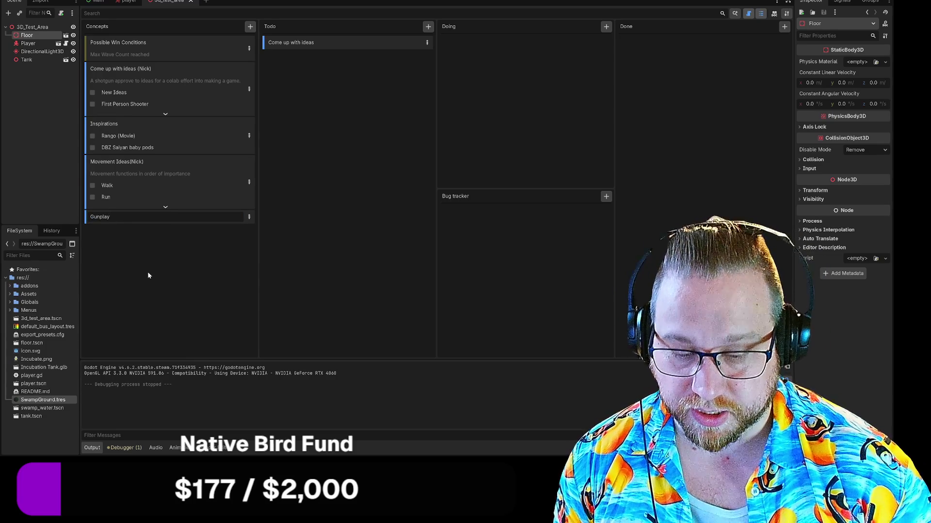
{"action": "type", "text": "Ideas"}
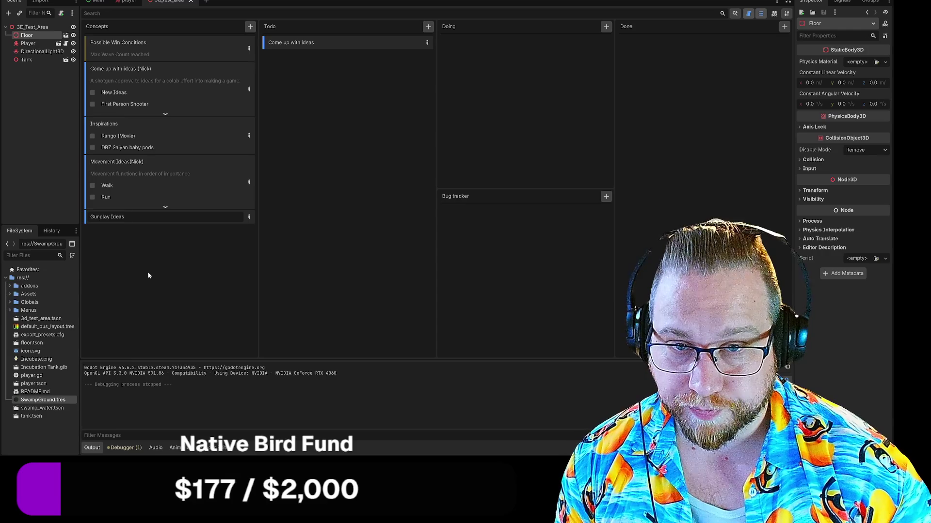
{"action": "type", "text": "(Nick)"}
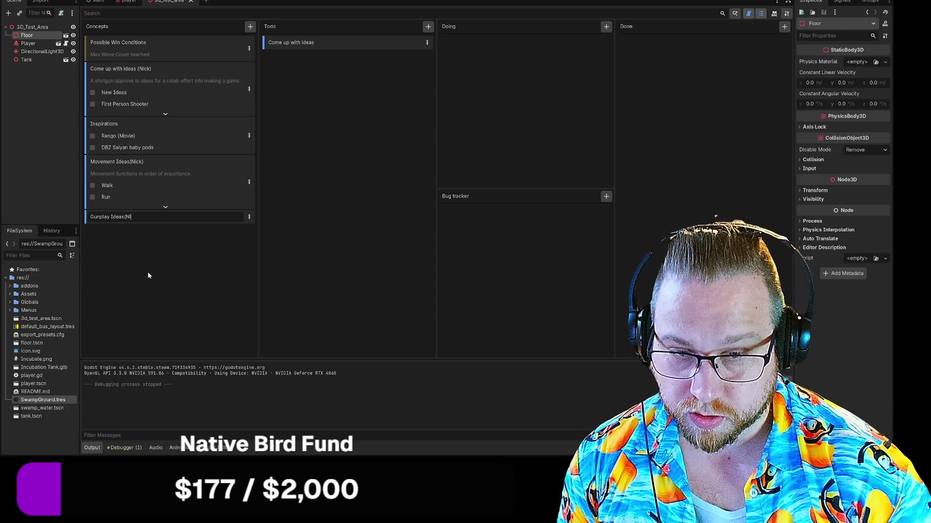
{"action": "key", "text": "Return"}
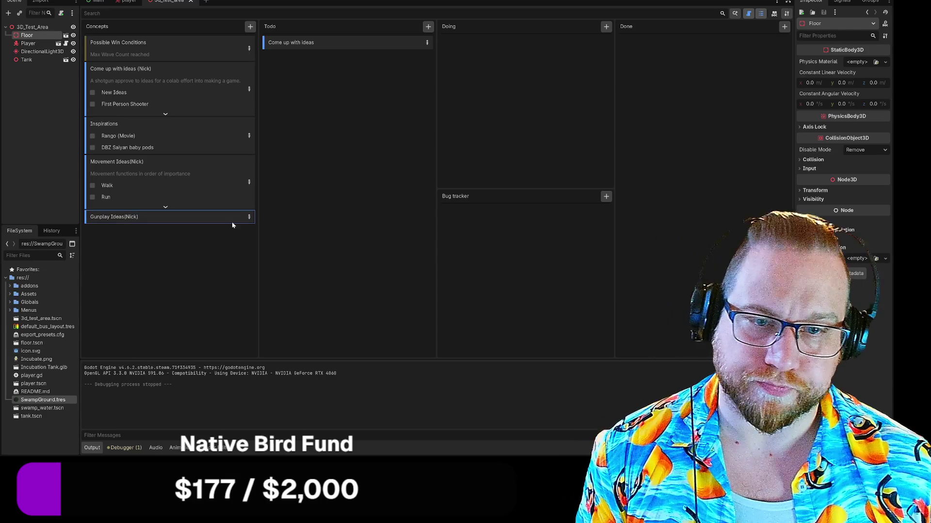
{"action": "double_click", "coordinate": [248, 217]}
{"action": "left_click", "coordinate": [509, 119]}
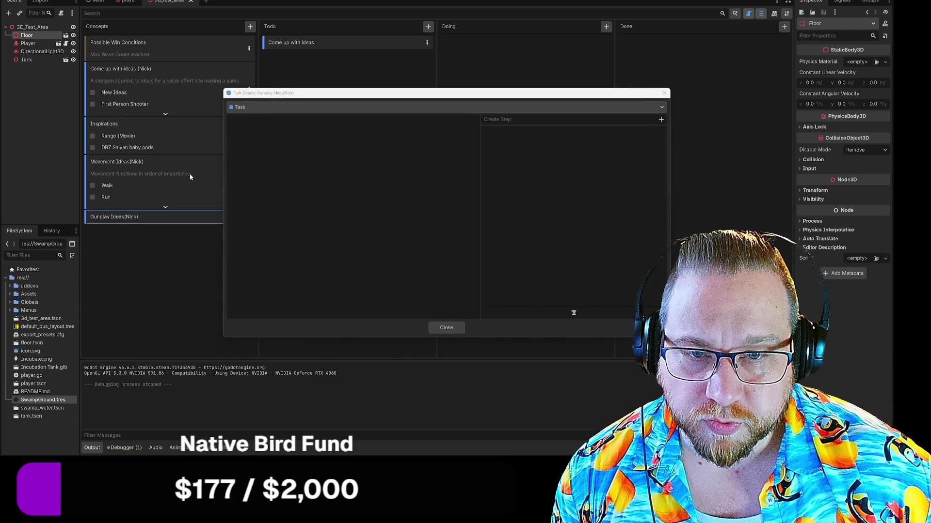
{"action": "left_click", "coordinate": [435, 328]}
Copy the Movement Ideas description into Gunplay Ideas, changing it to 'Gunplay functions in order of importance'.
{"action": "left_click_drag", "start_coordinate": [151, 175], "coordinate": [182, 173]}
{"action": "double_click", "coordinate": [183, 176]}
{"action": "left_click_drag", "start_coordinate": [330, 121], "coordinate": [228, 121]}
{"action": "key", "text": "ctrl+c"}
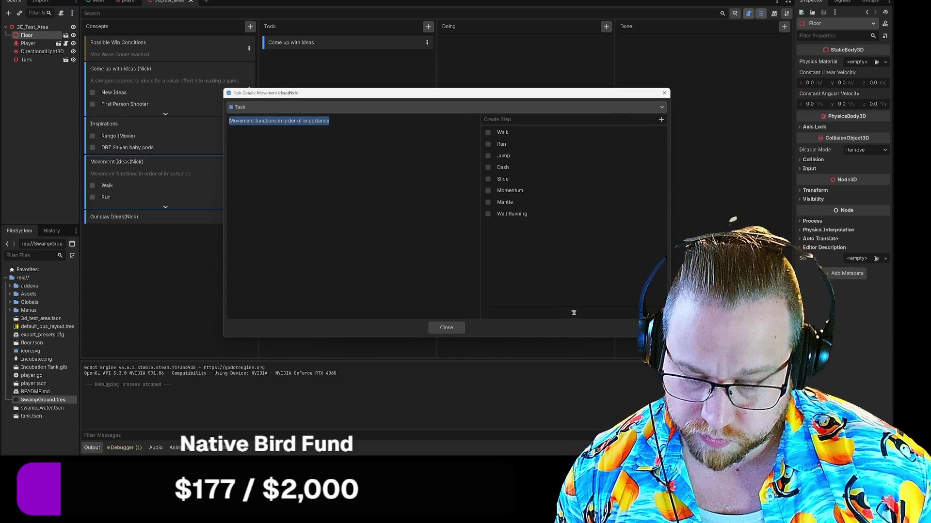
{"action": "left_click", "coordinate": [446, 328]}
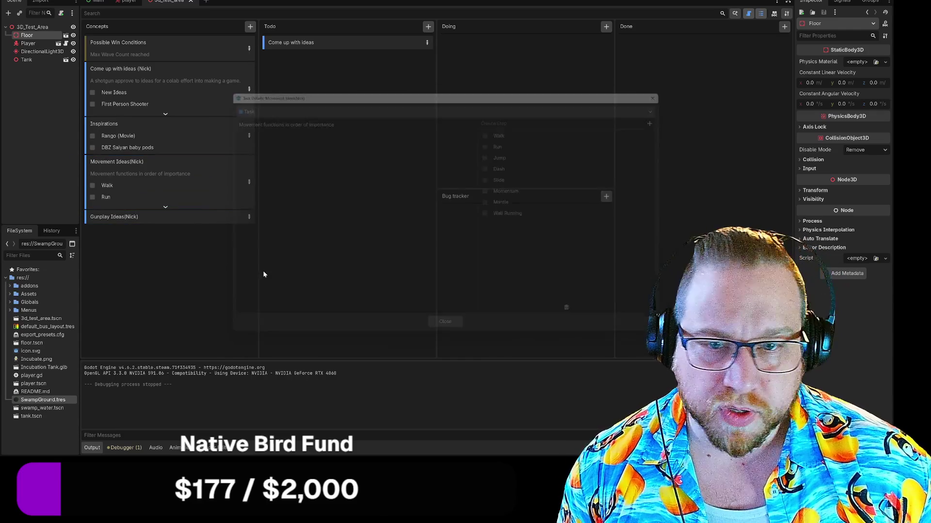
{"action": "double_click", "coordinate": [249, 217]}
{"action": "key", "text": "ctrl+v"}
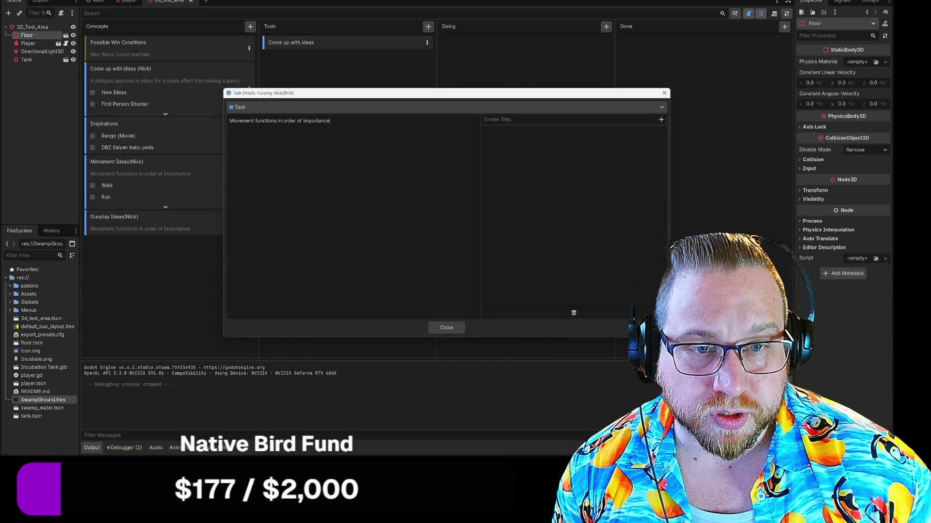
{"action": "key", "text": "Home"}
{"action": "key", "text": "ctrl+shift+Right"}
{"action": "type", "text": "Gunplay"}
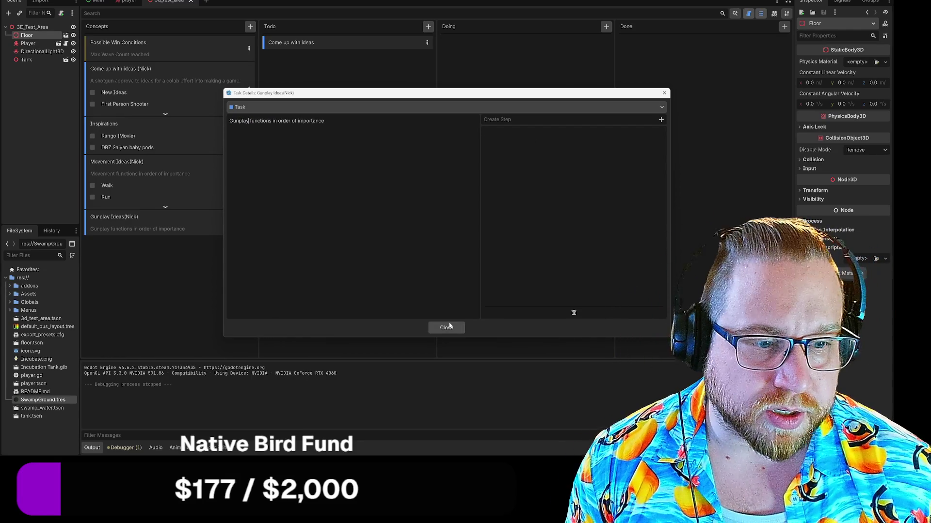
{"action": "left_click", "coordinate": [442, 326]}
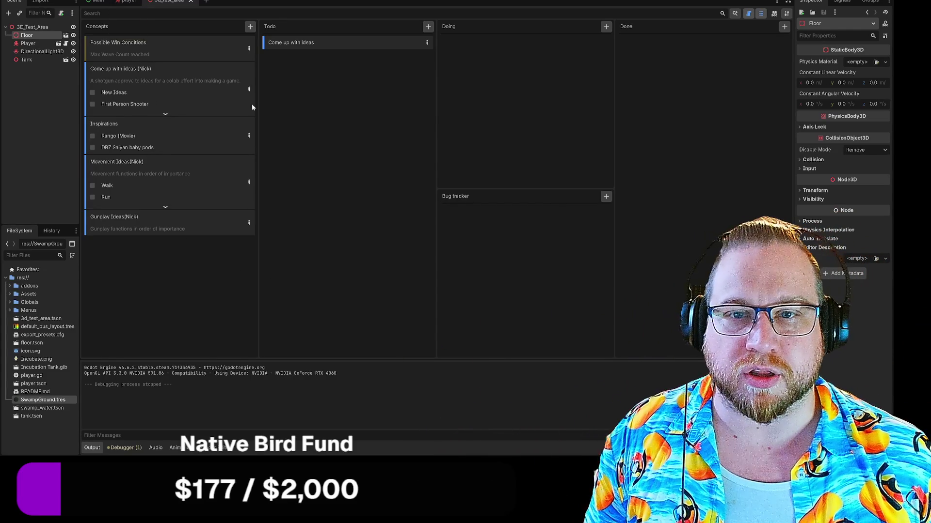
{"action": "left_click", "coordinate": [164, 115]}
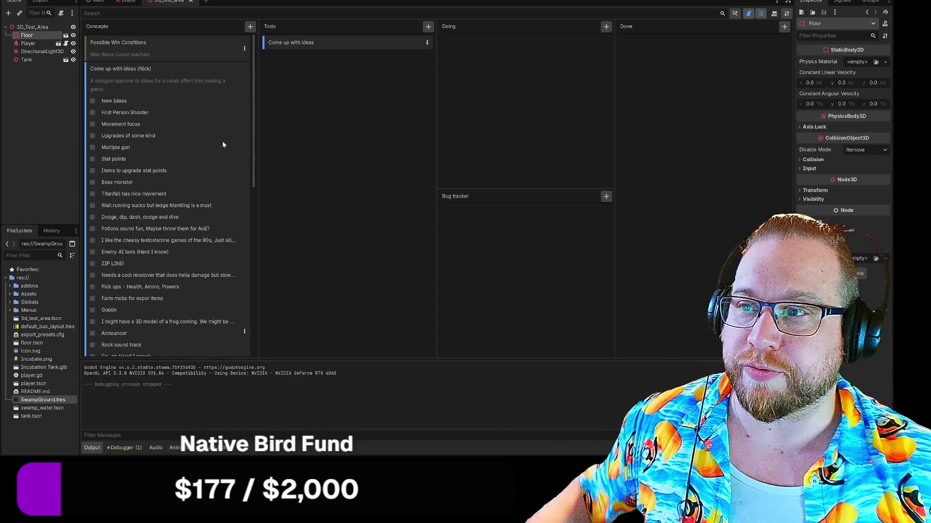
Scroll through the Come up with ideas (Nick) checklist, from Boss monster to Arena traps.
{"action": "scroll", "coordinate": [227, 138], "scroll_direction": "down", "scroll_amount": 3}
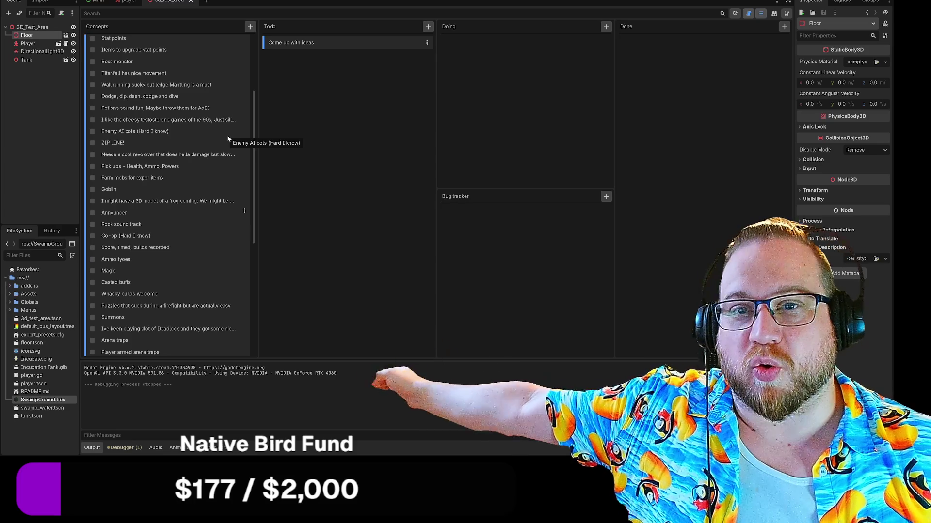
{"action": "mouse_move", "coordinate": [226, 140]}
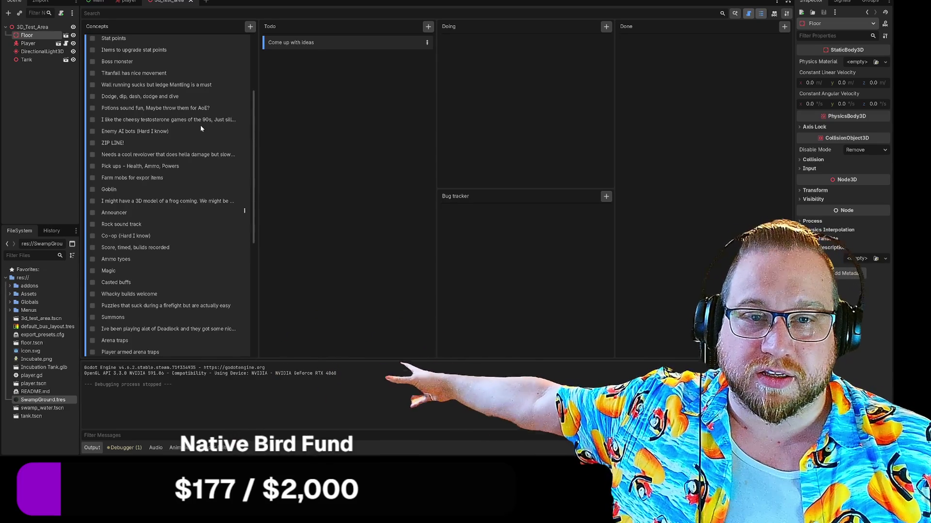
{"action": "mouse_move", "coordinate": [202, 127]}
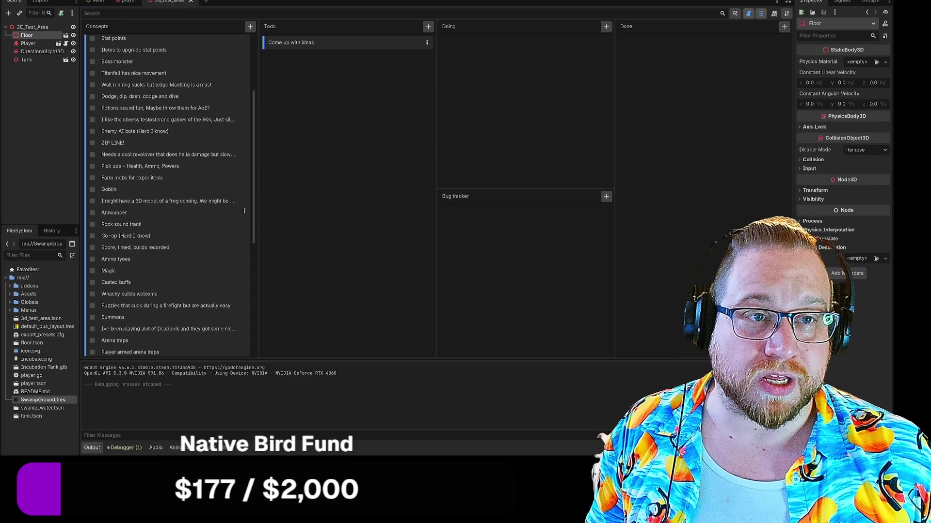
{"action": "key", "text": "ctrl+F2"}
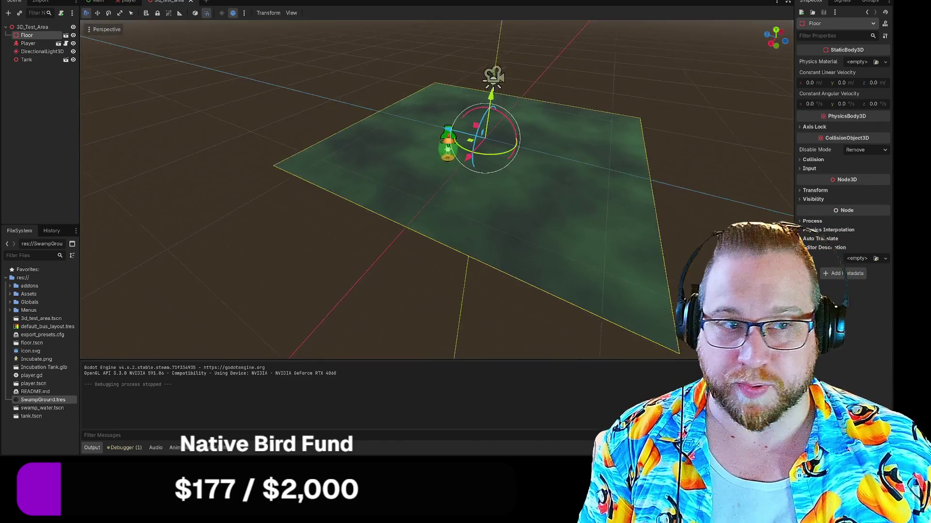
Zoom the 3D_Test_Area viewport in toward the frog's incubation tank.
{"action": "scroll", "coordinate": [369, 128], "scroll_direction": "up", "scroll_amount": 5}
{"action": "scroll", "coordinate": [436, 189], "scroll_direction": "up", "scroll_amount": 5}
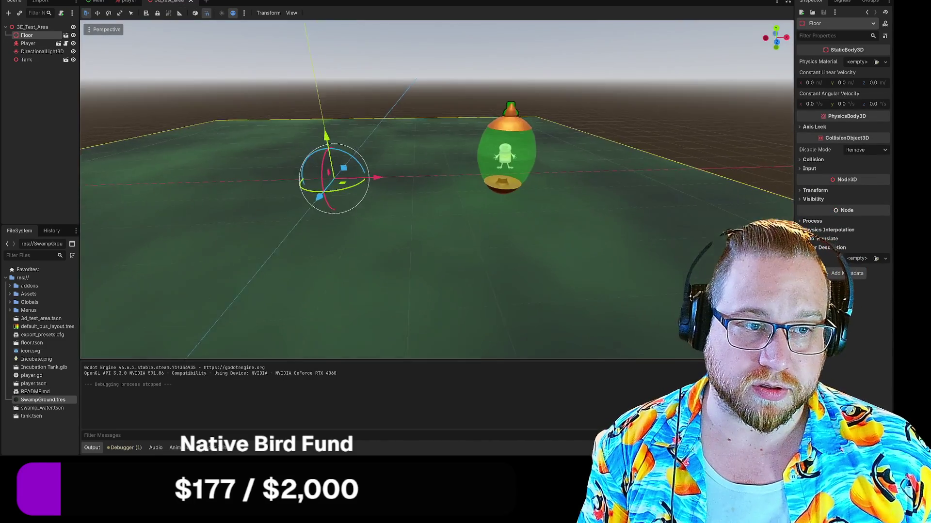
{"action": "scroll", "coordinate": [370, 128], "scroll_direction": "up", "scroll_amount": 2}
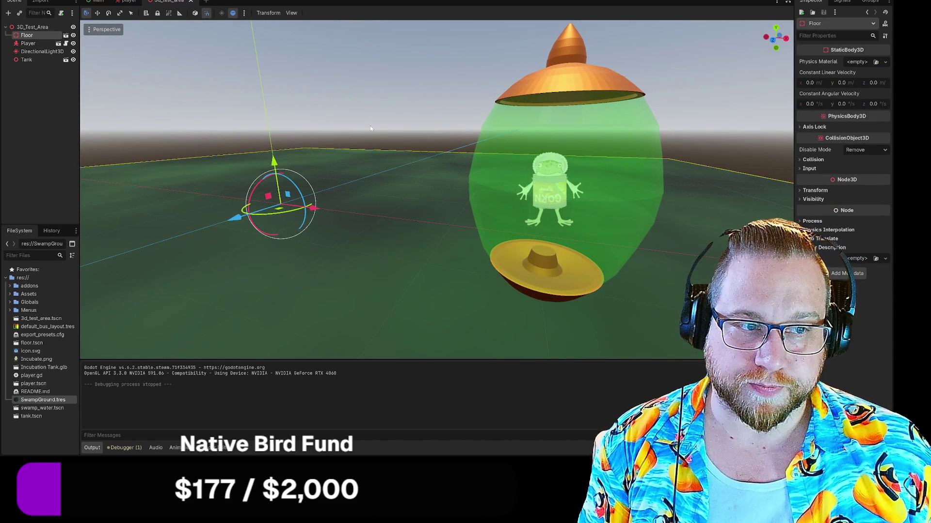
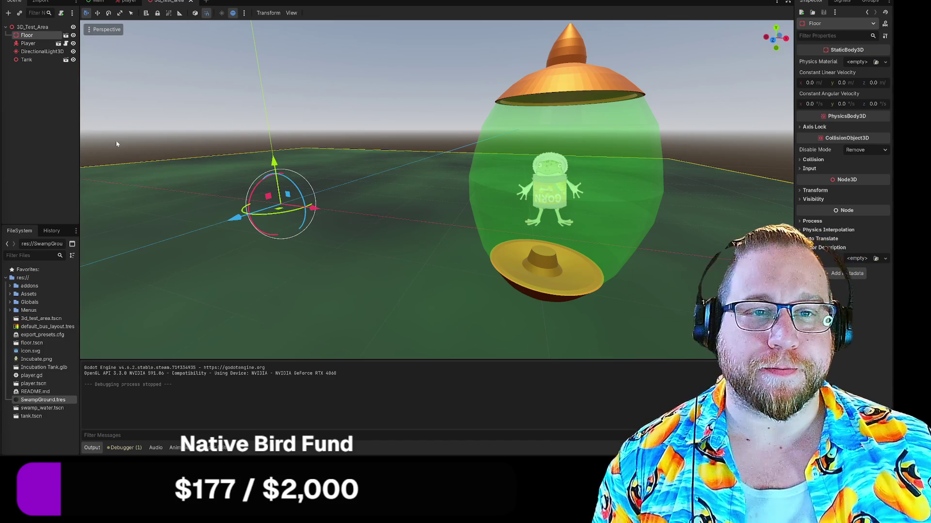
Flip between the player and 3d_test_area scene tabs.
{"action": "left_click", "coordinate": [129, 2]}
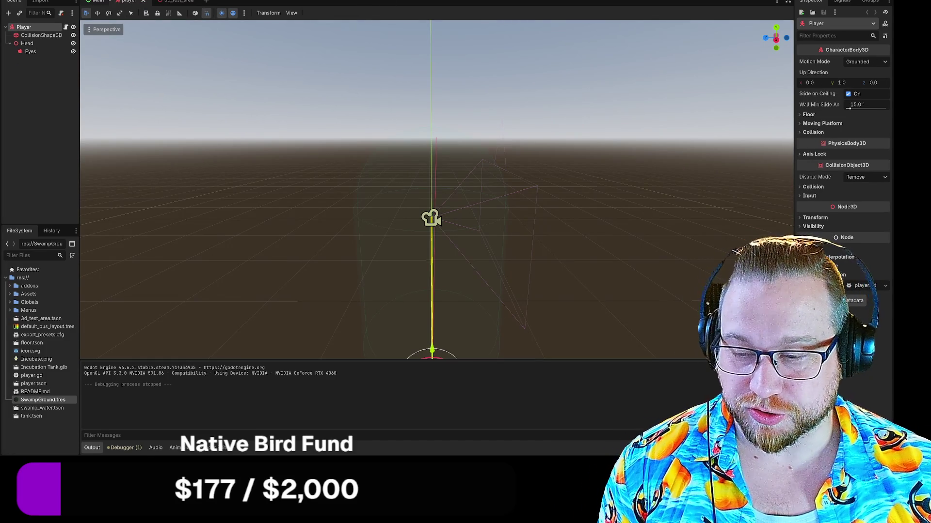
{"action": "left_click", "coordinate": [173, 2]}
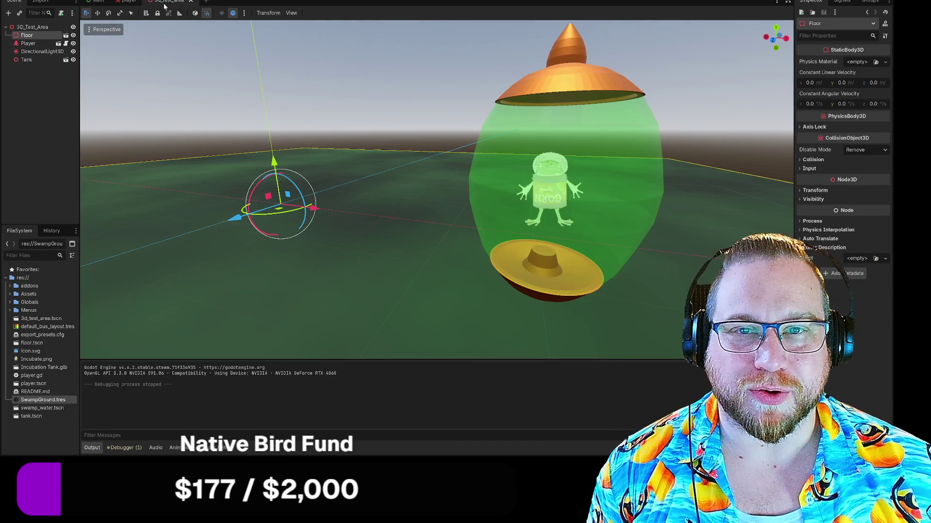
{"action": "left_click", "coordinate": [125, 2]}
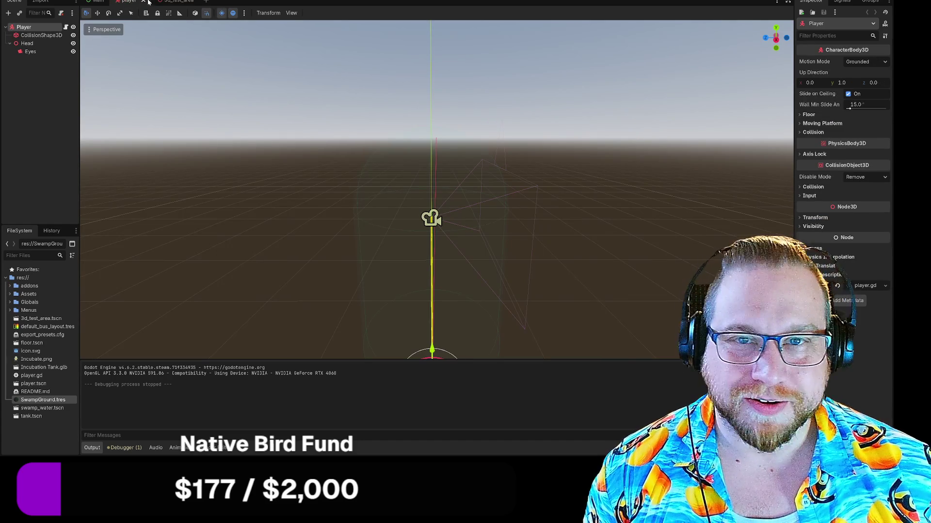
{"action": "left_click", "coordinate": [172, 1]}
Recentre the 3D view on the tank, then switch the main screen to the Kanban board.
{"action": "mouse_move", "coordinate": [392, 204]}
{"action": "left_mouse_down"}
{"action": "mouse_move", "coordinate": [373, 233]}
{"action": "mouse_move", "coordinate": [339, 213]}
{"action": "mouse_move", "coordinate": [393, 213]}
{"action": "left_mouse_up"}
{"action": "mouse_move", "coordinate": [384, 124]}
{"action": "left_mouse_down"}
{"action": "mouse_move", "coordinate": [400, 131]}
{"action": "mouse_move", "coordinate": [383, 138]}
{"action": "mouse_move", "coordinate": [393, 160]}
{"action": "left_mouse_up"}
{"action": "scroll", "coordinate": [436, 194], "scroll_direction": "up", "scroll_amount": 3}
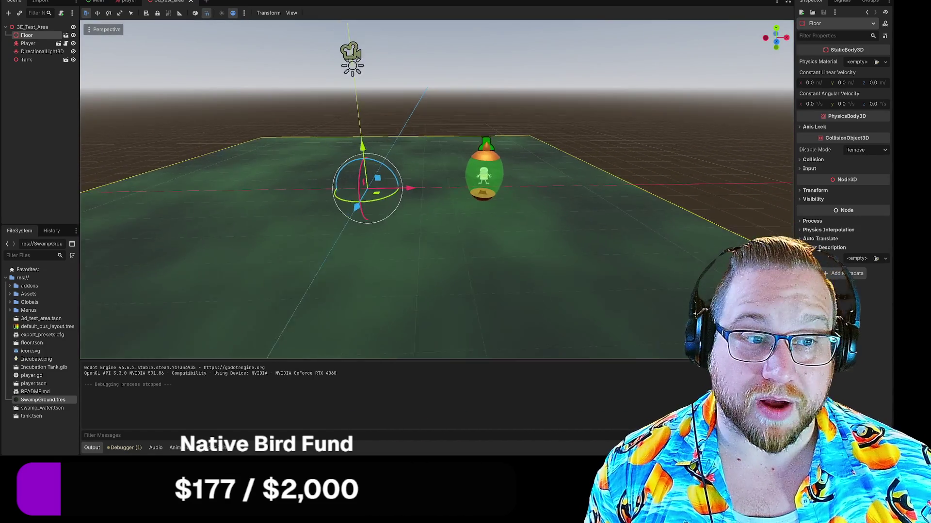
{"action": "scroll", "coordinate": [448, 209], "scroll_direction": "down", "scroll_amount": 2}
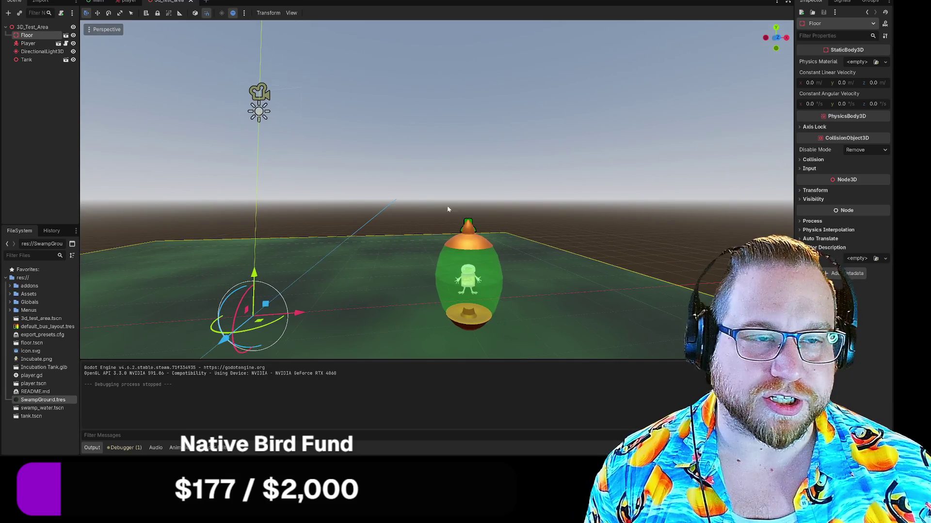
{"action": "key", "text": "ctrl+F5"}
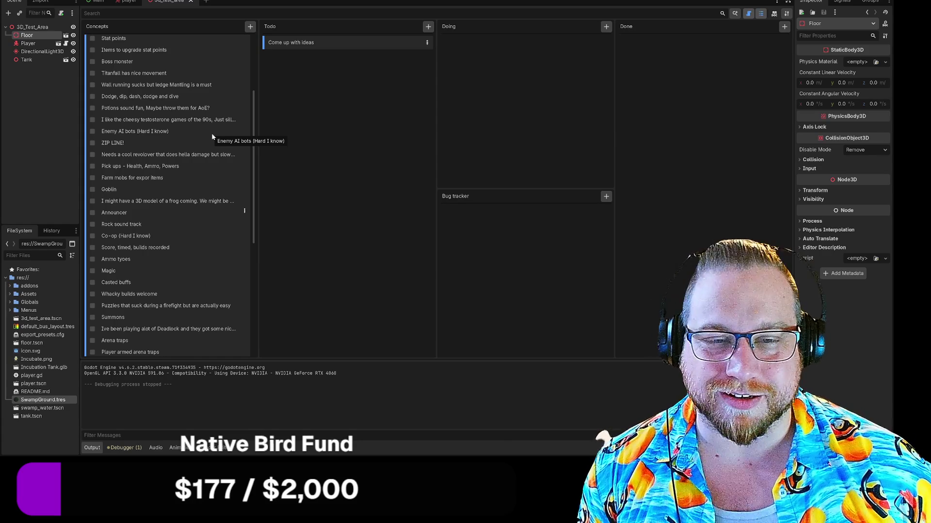
Scroll the Concepts column and open the 'Come up with ideas (Nick)' card's details.
{"action": "scroll", "coordinate": [211, 132], "scroll_direction": "up", "scroll_amount": 5}
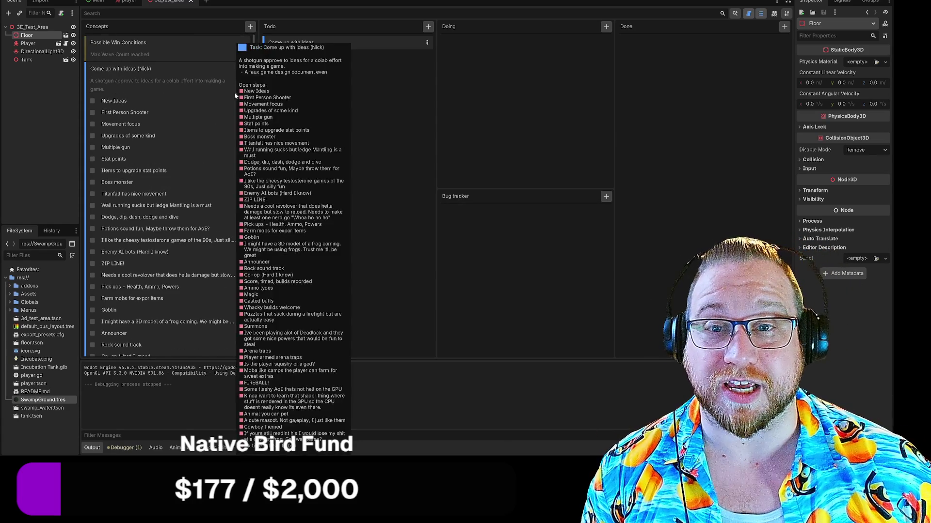
{"action": "scroll", "coordinate": [229, 78], "scroll_direction": "down", "scroll_amount": 10}
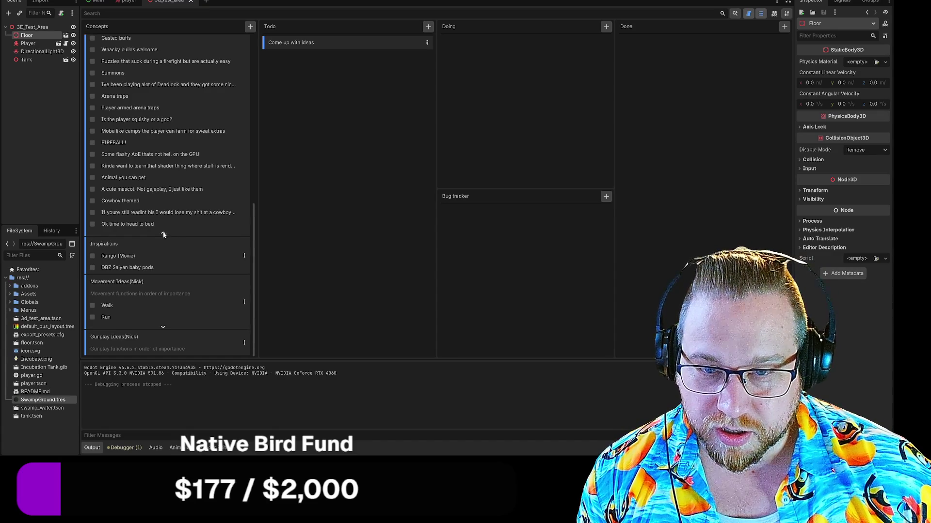
{"action": "scroll", "coordinate": [159, 173], "scroll_direction": "up", "scroll_amount": 10}
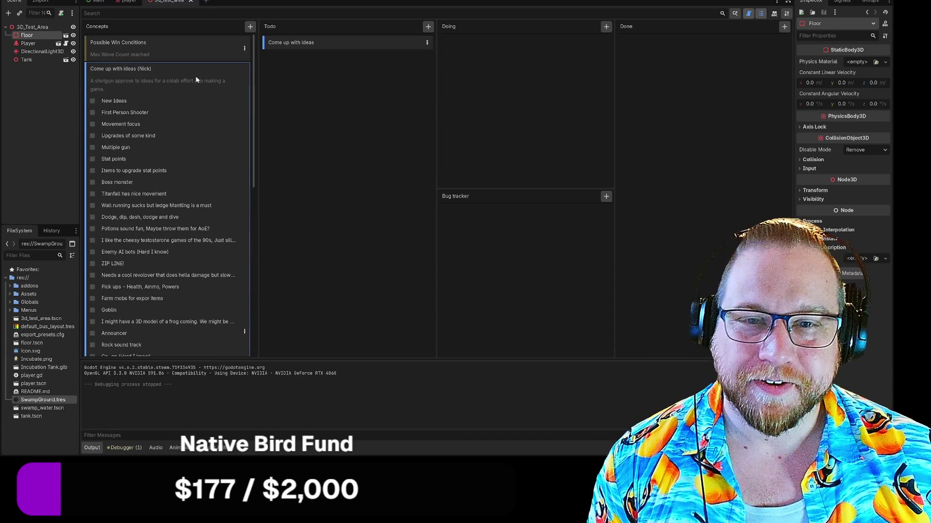
{"action": "left_click", "coordinate": [244, 332]}
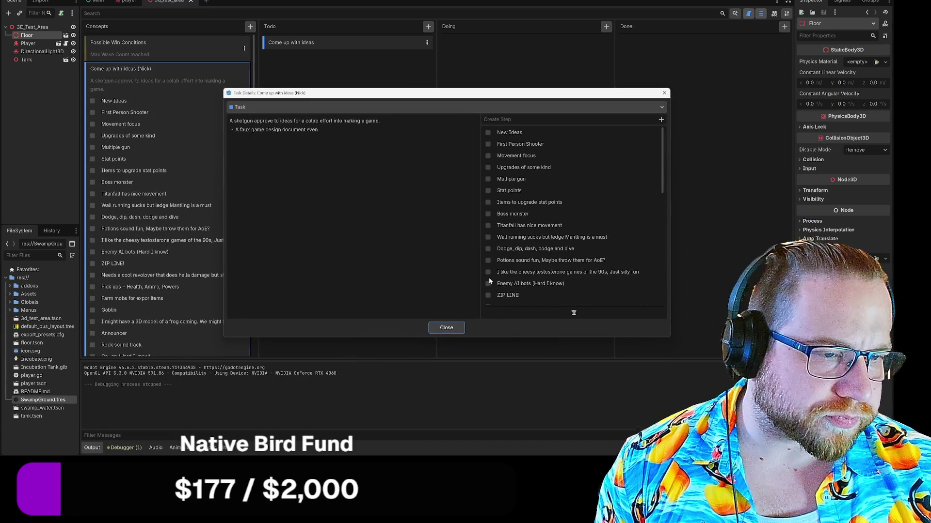
Move and enlarge the Task Details window, then delete the New Ideas step.
{"action": "mouse_move", "coordinate": [444, 96]}
{"action": "left_mouse_down"}
{"action": "mouse_move", "coordinate": [372, 23]}
{"action": "mouse_move", "coordinate": [372, 0]}
{"action": "left_mouse_up"}
{"action": "mouse_move", "coordinate": [431, 232]}
{"action": "left_mouse_down"}
{"action": "mouse_move", "coordinate": [429, 394]}
{"action": "mouse_move", "coordinate": [446, 436]}
{"action": "left_mouse_up"}
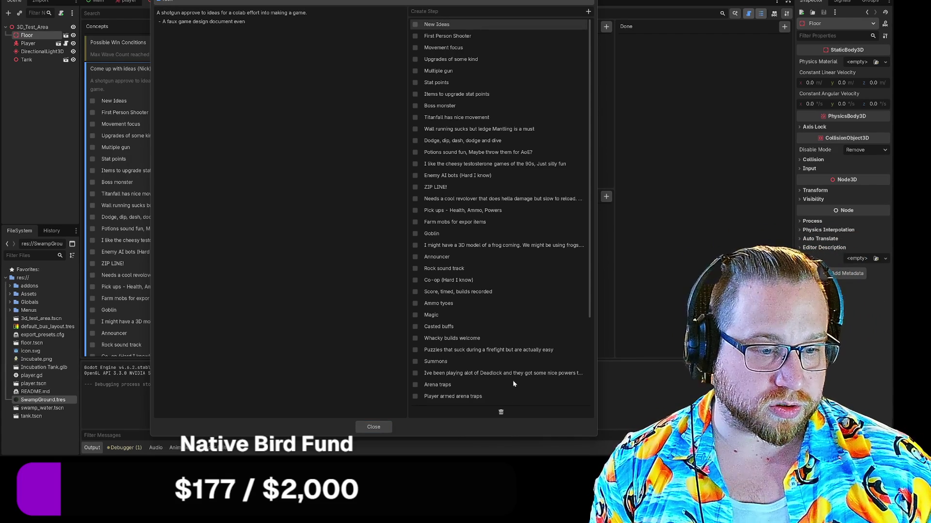
{"action": "right_click", "coordinate": [434, 24]}
{"action": "left_click", "coordinate": [460, 61]}
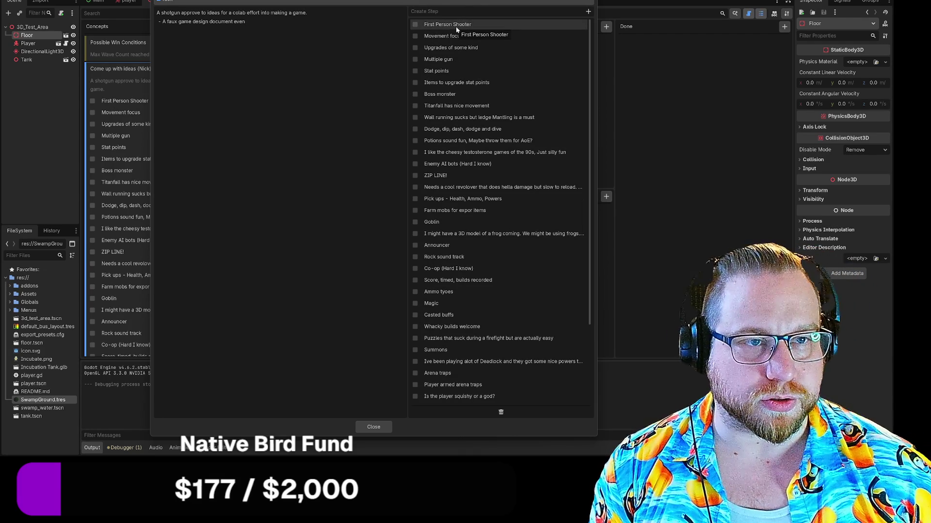
Delete the First Person Shooter step, rename 'Multiple gun' to 'Multiple guns', and close the details.
{"action": "left_click", "coordinate": [416, 25]}
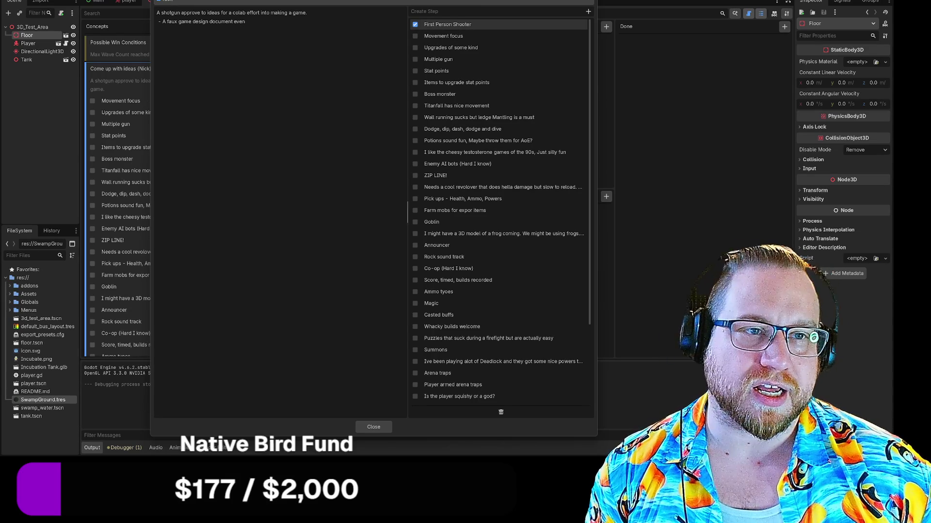
{"action": "right_click", "coordinate": [439, 27]}
{"action": "left_click", "coordinate": [469, 58]}
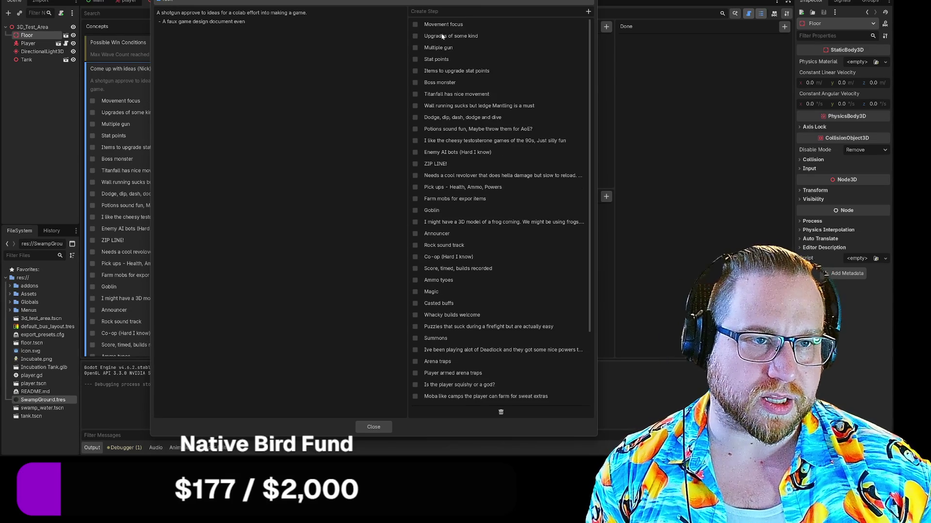
{"action": "double_click", "coordinate": [468, 50]}
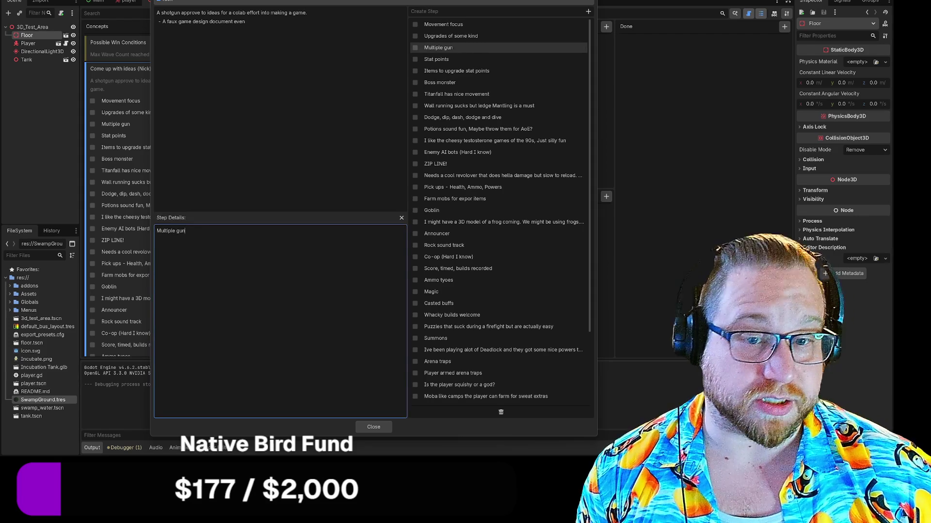
{"action": "type", "text": "s"}
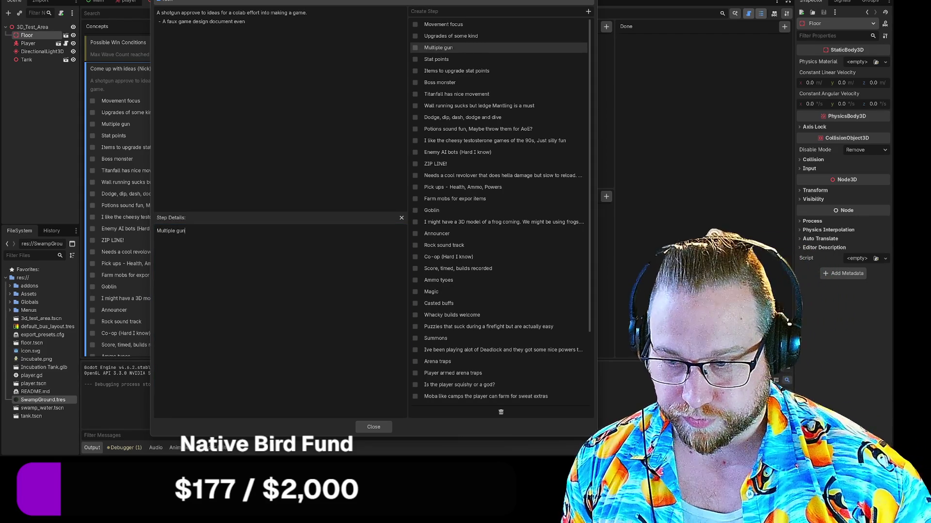
{"action": "left_click", "coordinate": [373, 427]}
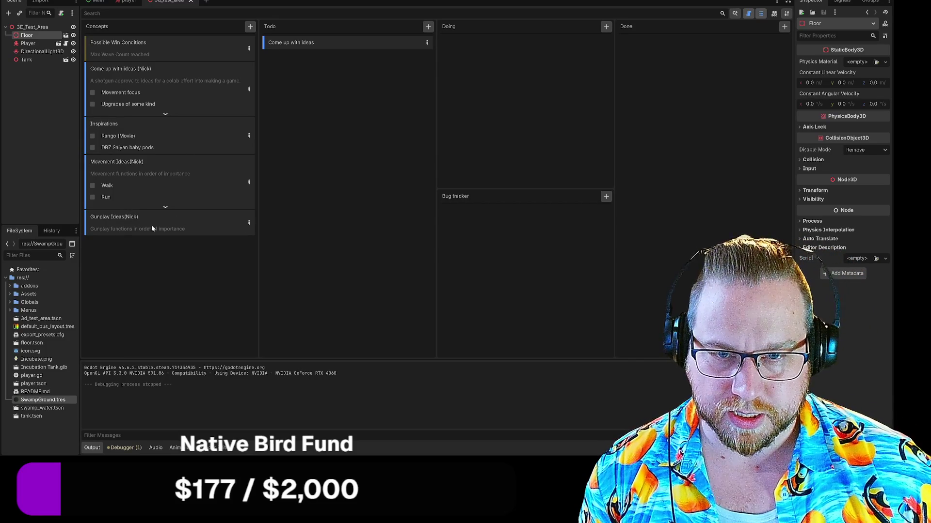
{"action": "left_click", "coordinate": [249, 224]}
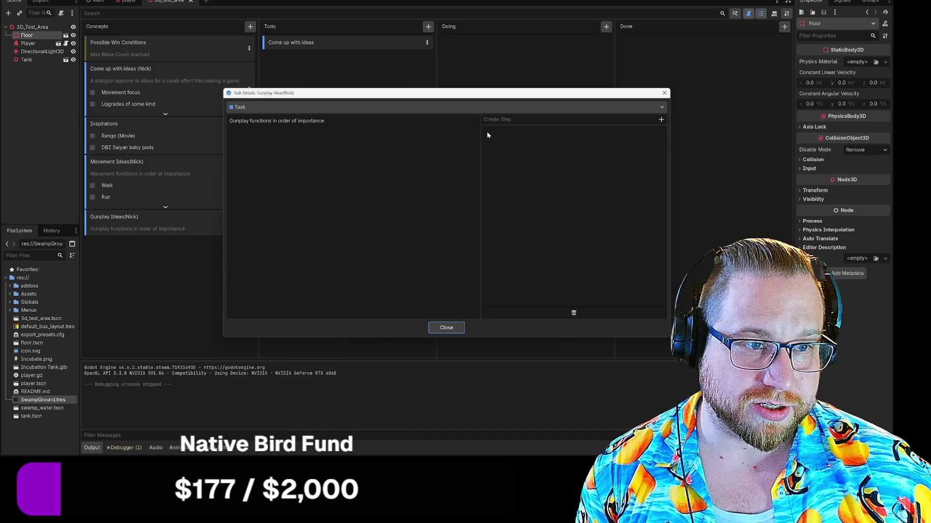
{"action": "left_click", "coordinate": [448, 329]}
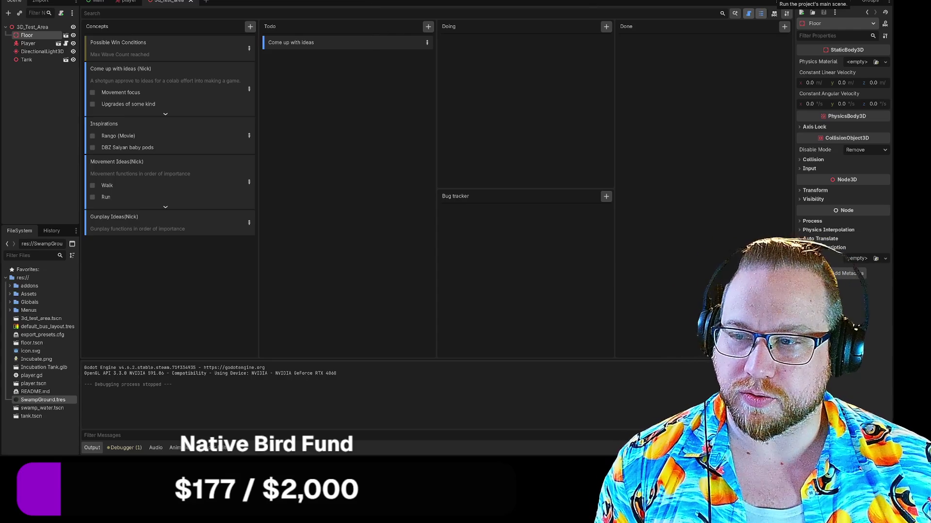
{"action": "left_click", "coordinate": [779, 1]}
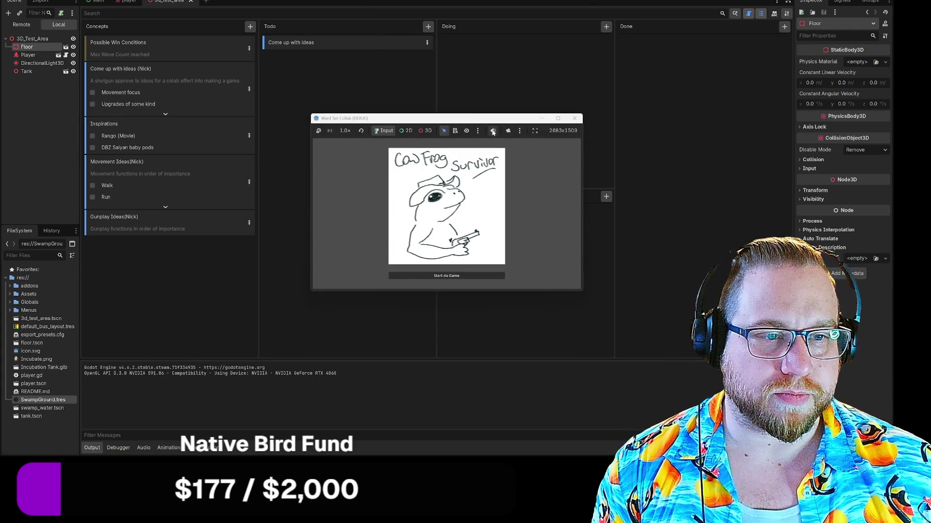
Reposition and enlarge the running game window and set its embed mode to Stretch to Fit.
{"action": "mouse_move", "coordinate": [490, 118]}
{"action": "left_mouse_down"}
{"action": "mouse_move", "coordinate": [362, 1]}
{"action": "mouse_move", "coordinate": [361, 21]}
{"action": "mouse_move", "coordinate": [204, 0]}
{"action": "left_mouse_up"}
{"action": "mouse_move", "coordinate": [297, 161]}
{"action": "left_mouse_down"}
{"action": "mouse_move", "coordinate": [552, 394]}
{"action": "mouse_move", "coordinate": [614, 334]}
{"action": "mouse_move", "coordinate": [461, 357]}
{"action": "mouse_move", "coordinate": [664, 374]}
{"action": "mouse_move", "coordinate": [675, 194]}
{"action": "left_mouse_up"}
{"action": "left_click", "coordinate": [249, 3]}
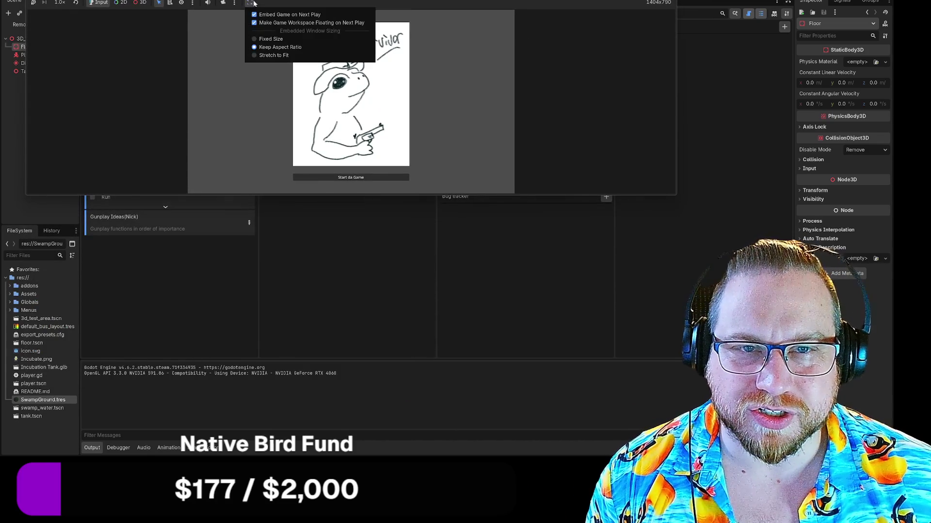
{"action": "left_click", "coordinate": [256, 55]}
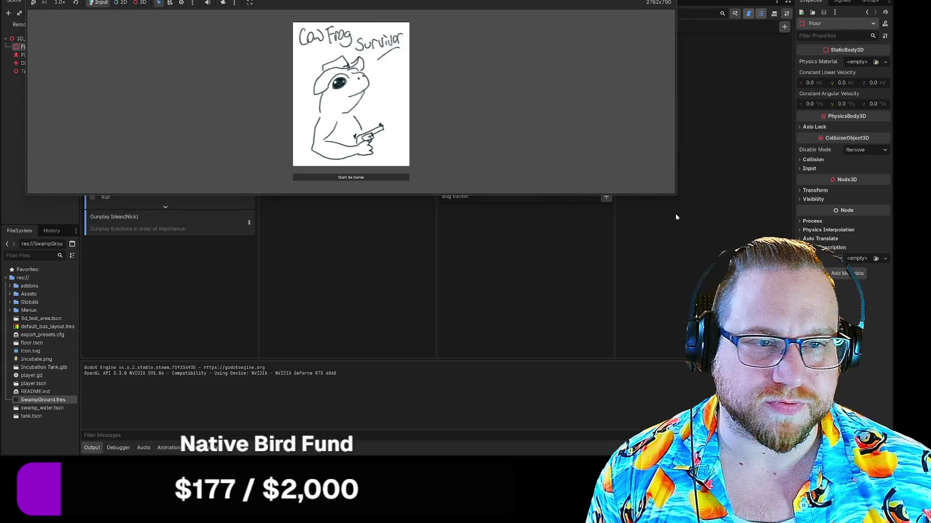
Compare Fixed Size with Stretch to Fit while resizing, keep Stretch to Fit, then stop the game.
{"action": "mouse_move", "coordinate": [680, 201]}
{"action": "left_mouse_down"}
{"action": "mouse_move", "coordinate": [625, 399]}
{"action": "mouse_move", "coordinate": [508, 199]}
{"action": "mouse_move", "coordinate": [643, 352]}
{"action": "left_mouse_up"}
{"action": "left_click", "coordinate": [250, 2]}
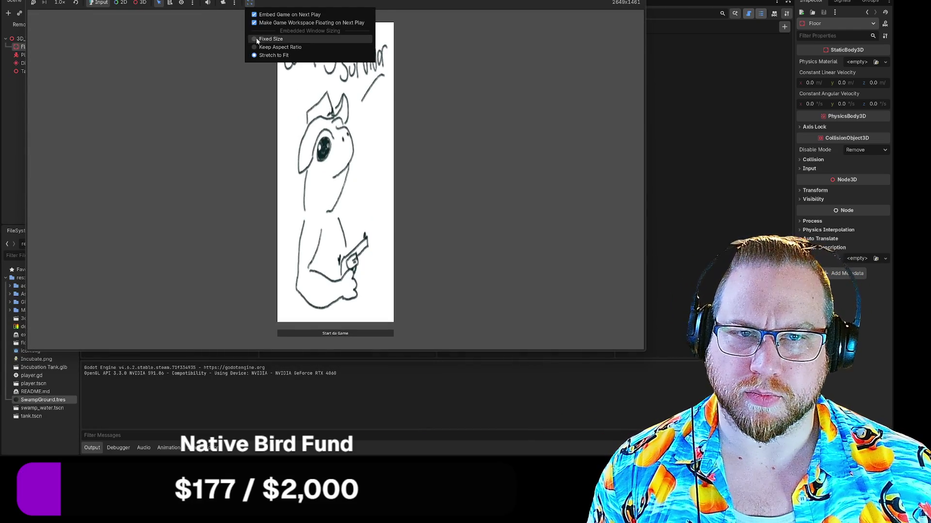
{"action": "left_click", "coordinate": [257, 39]}
{"action": "left_click", "coordinate": [249, 2]}
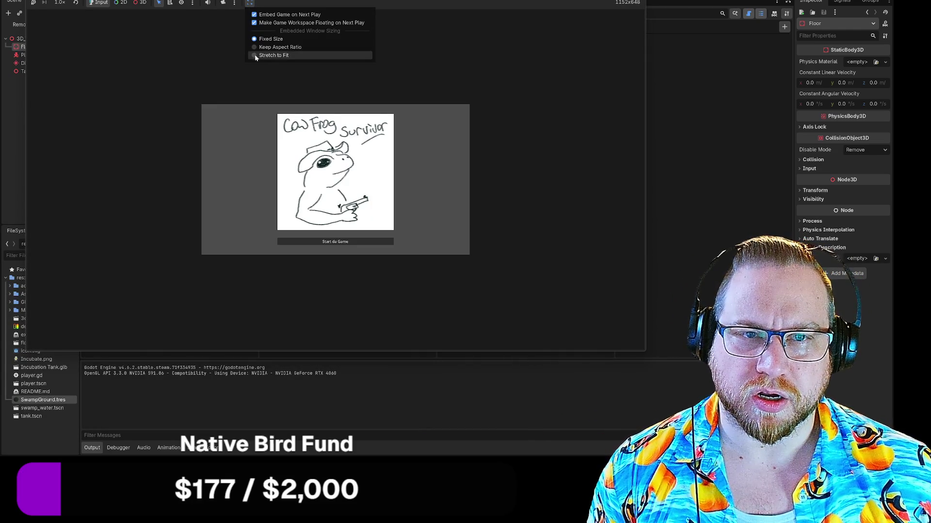
{"action": "left_click", "coordinate": [254, 55]}
{"action": "mouse_move", "coordinate": [644, 354]}
{"action": "left_mouse_down"}
{"action": "mouse_move", "coordinate": [465, 145]}
{"action": "mouse_move", "coordinate": [309, 147]}
{"action": "mouse_move", "coordinate": [439, 251]}
{"action": "mouse_move", "coordinate": [373, 170]}
{"action": "left_mouse_up"}
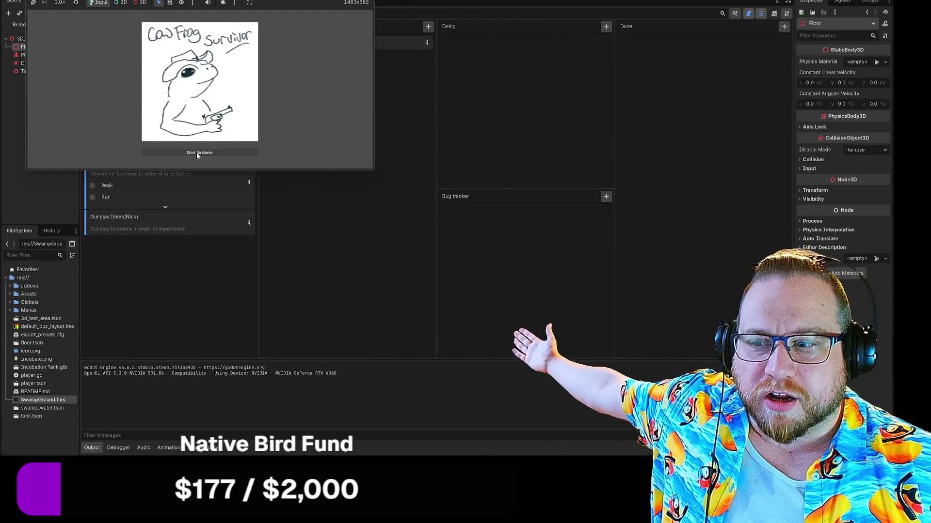
{"action": "left_click", "coordinate": [197, 154]}
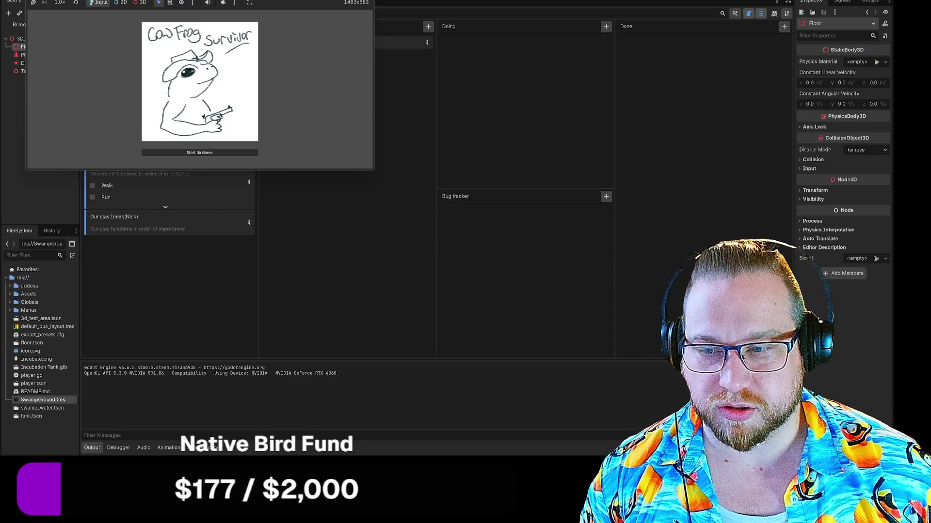
{"action": "key", "text": "F8"}
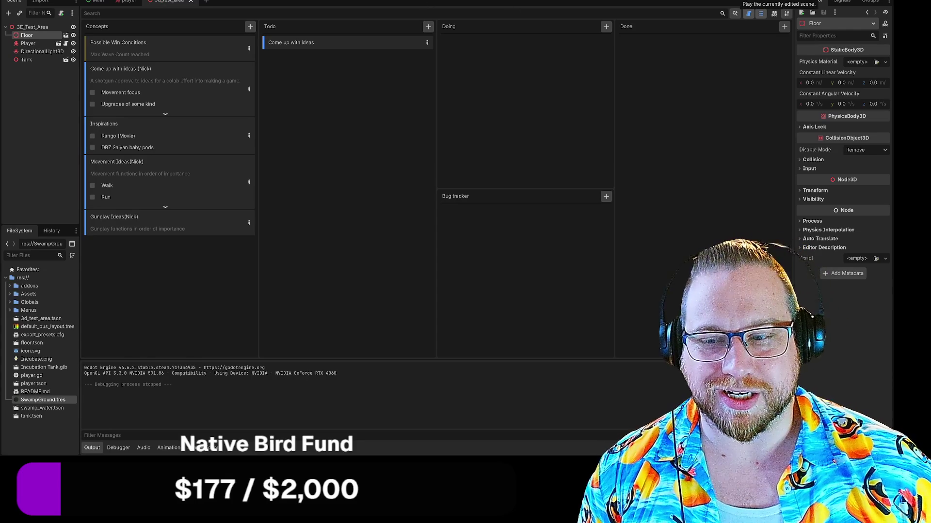
{"action": "left_click", "coordinate": [739, 1]}
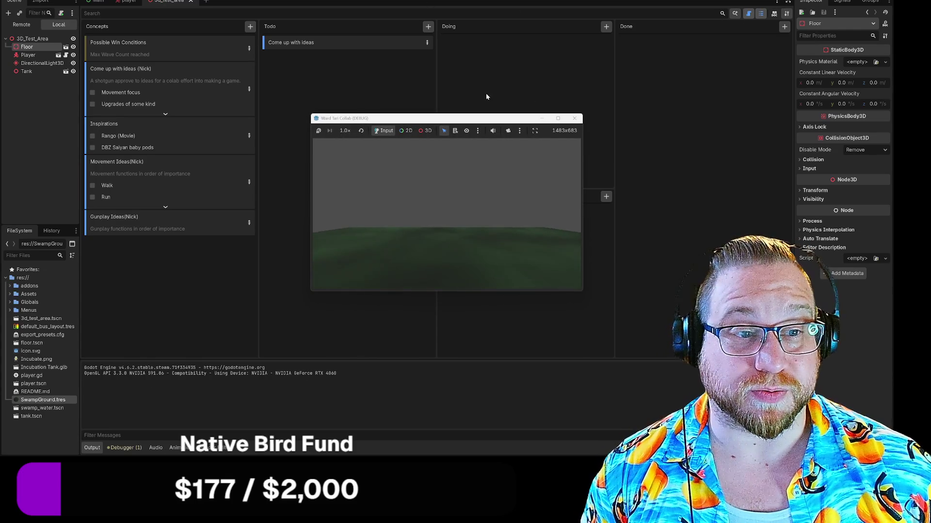
{"action": "left_click_drag", "start_coordinate": [492, 121], "coordinate": [206, 0]}
{"action": "left_click_drag", "start_coordinate": [297, 165], "coordinate": [508, 351]}
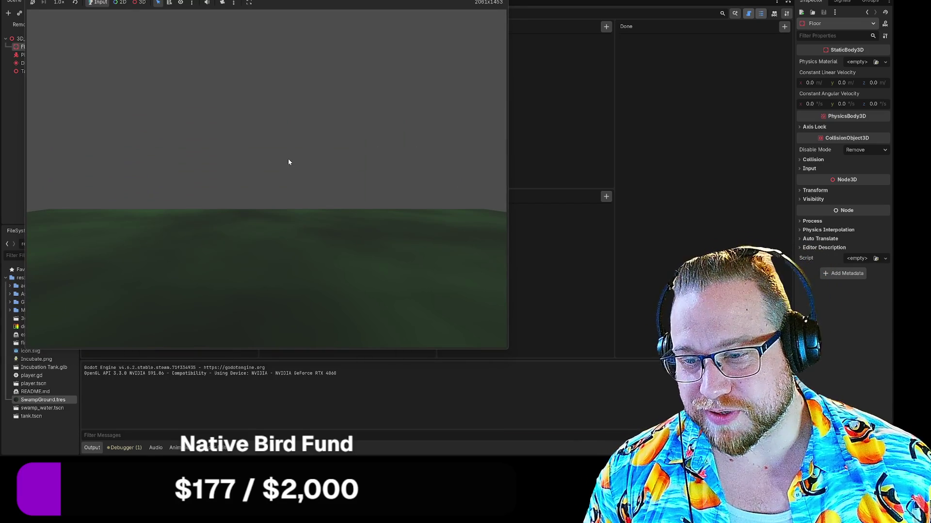
{"action": "left_click", "coordinate": [289, 159]}
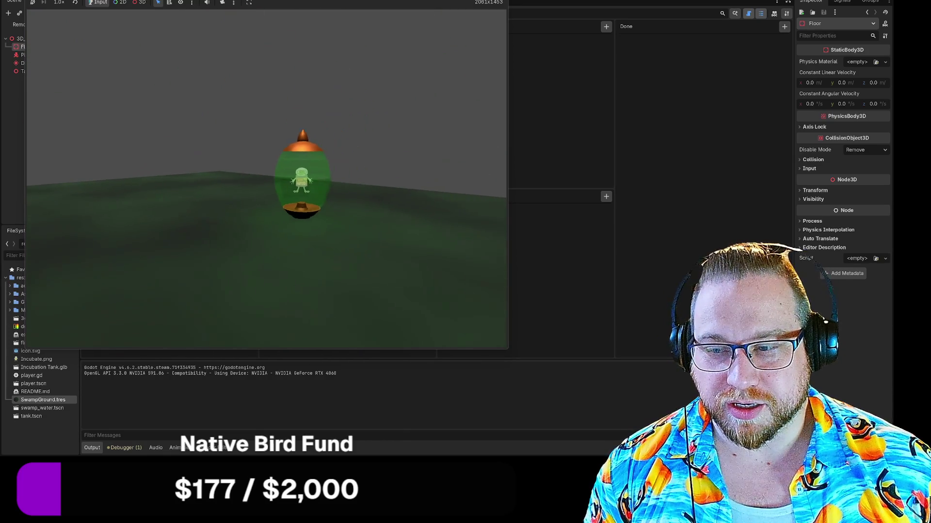
{"action": "key", "text": "Escape"}
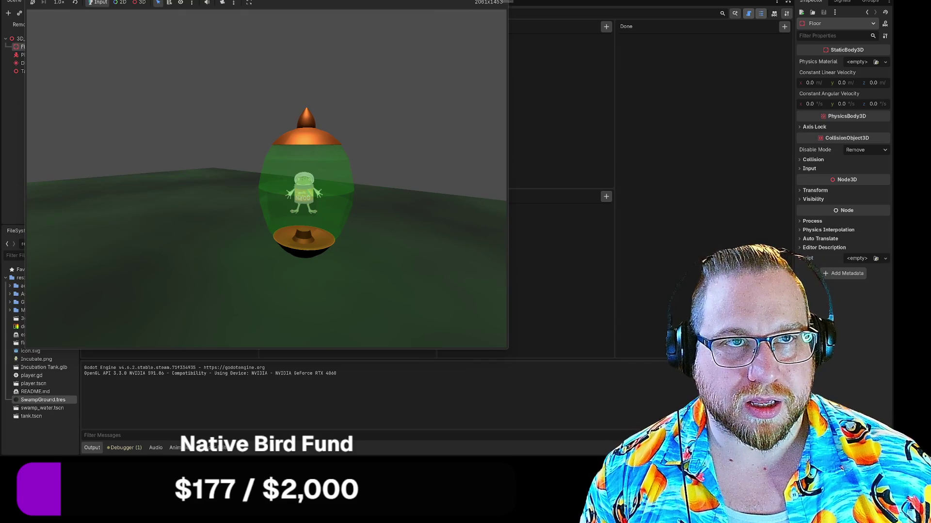
{"action": "left_click", "coordinate": [508, 2]}
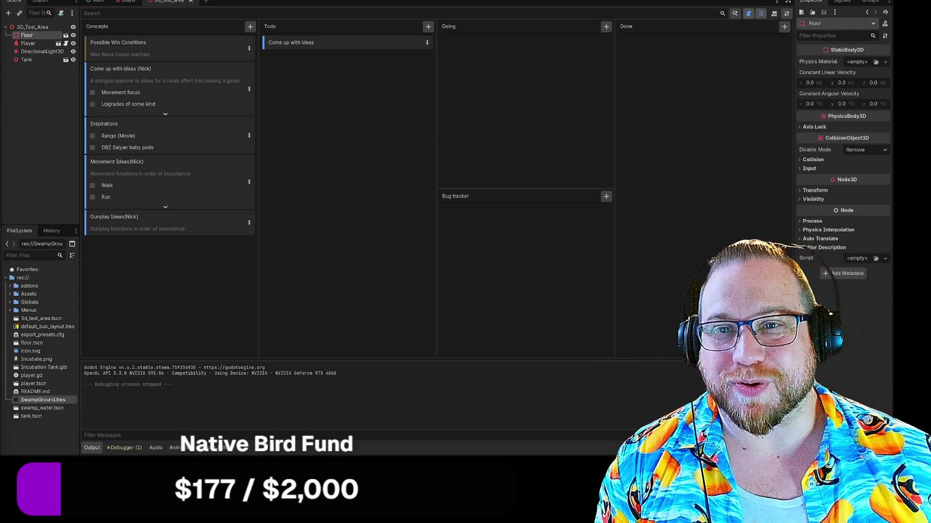
Widen the left dock, drop the Inspirations card below Gunplay Ideas, and switch to the player scene.
{"action": "left_click_drag", "start_coordinate": [84, 176], "coordinate": [96, 174]}
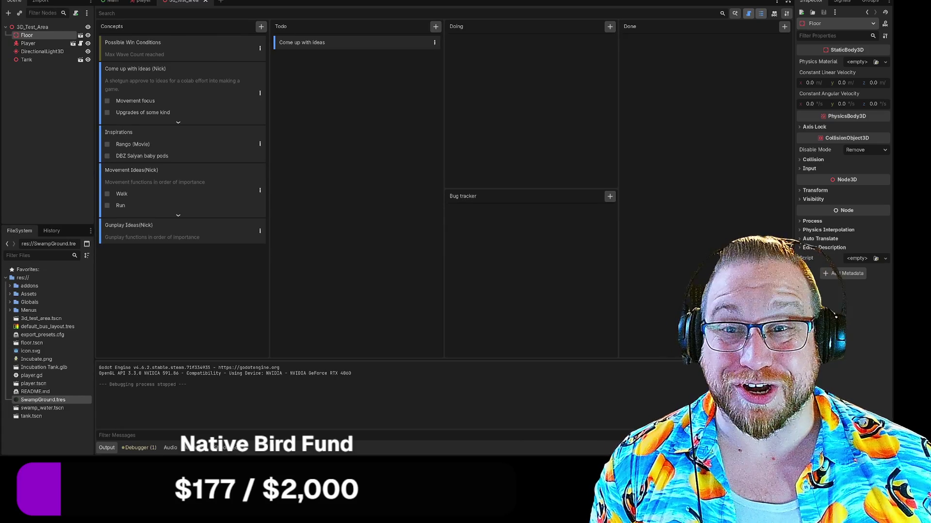
{"action": "left_click", "coordinate": [31, 60]}
{"action": "left_click", "coordinate": [37, 95]}
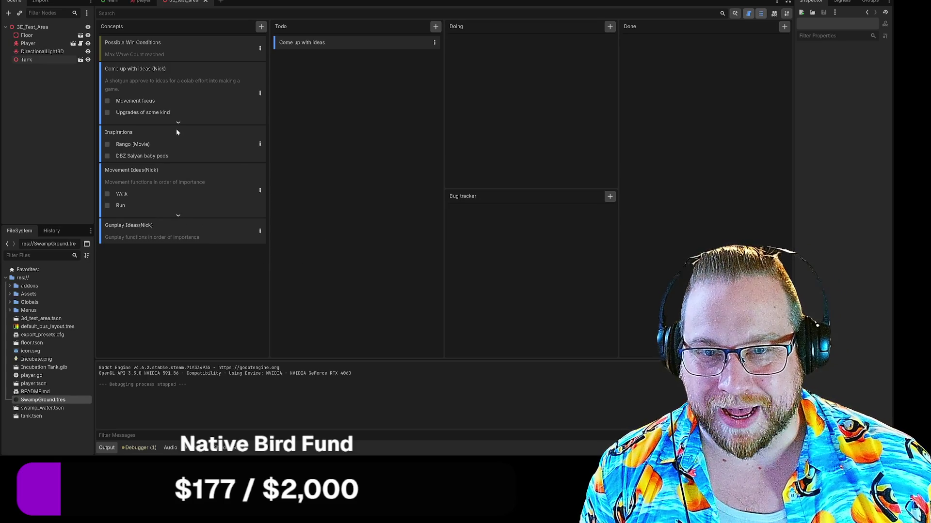
{"action": "left_click_drag", "start_coordinate": [176, 132], "coordinate": [178, 255]}
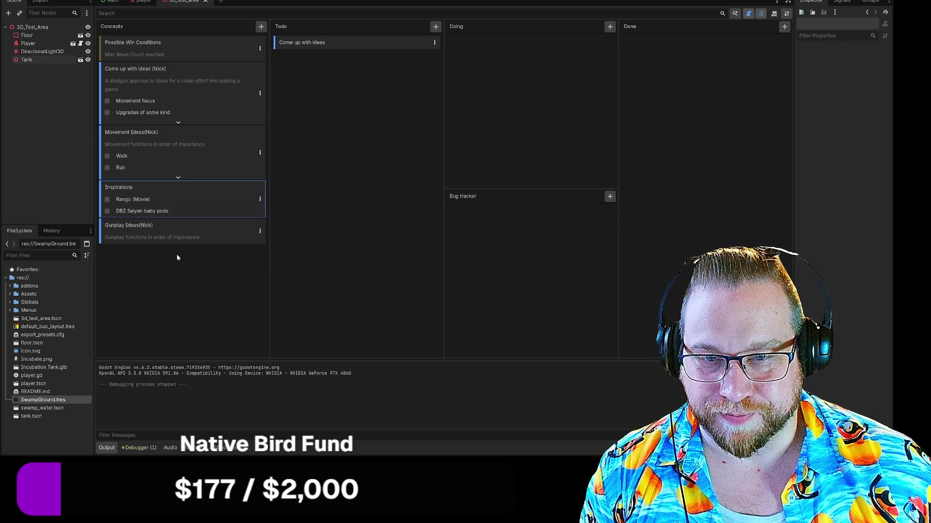
{"action": "mouse_move", "coordinate": [165, 185]}
{"action": "left_mouse_down"}
{"action": "mouse_move", "coordinate": [165, 253]}
{"action": "mouse_move", "coordinate": [155, 240]}
{"action": "left_mouse_up"}
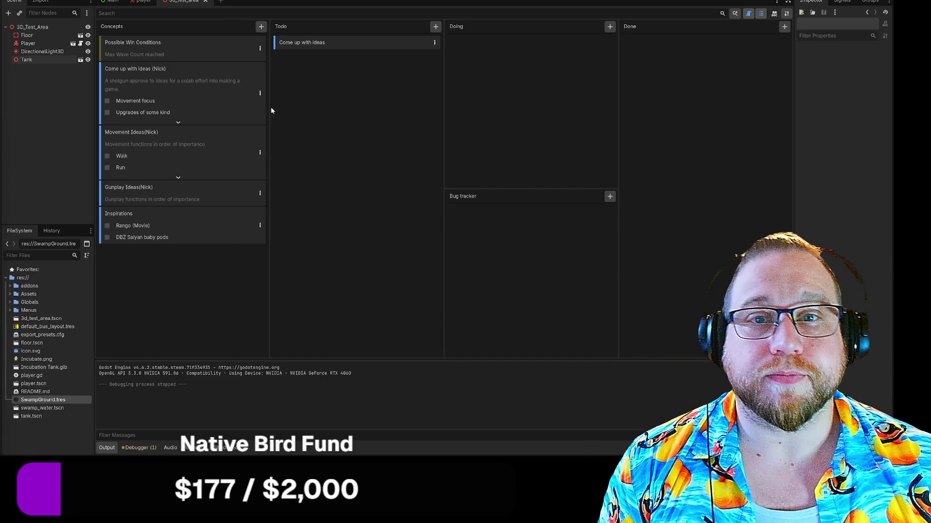
{"action": "left_click", "coordinate": [142, 2]}
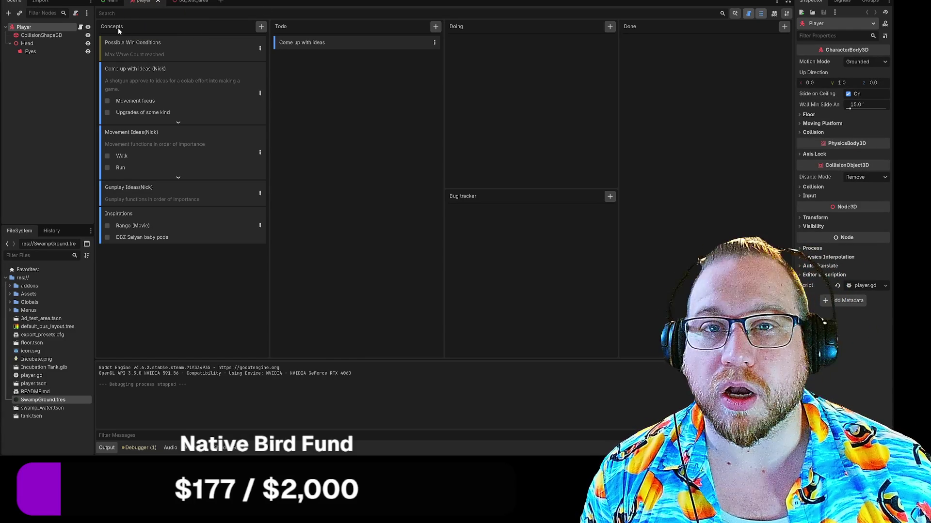
{"action": "left_click", "coordinate": [193, 2]}
{"action": "left_click", "coordinate": [142, 2]}
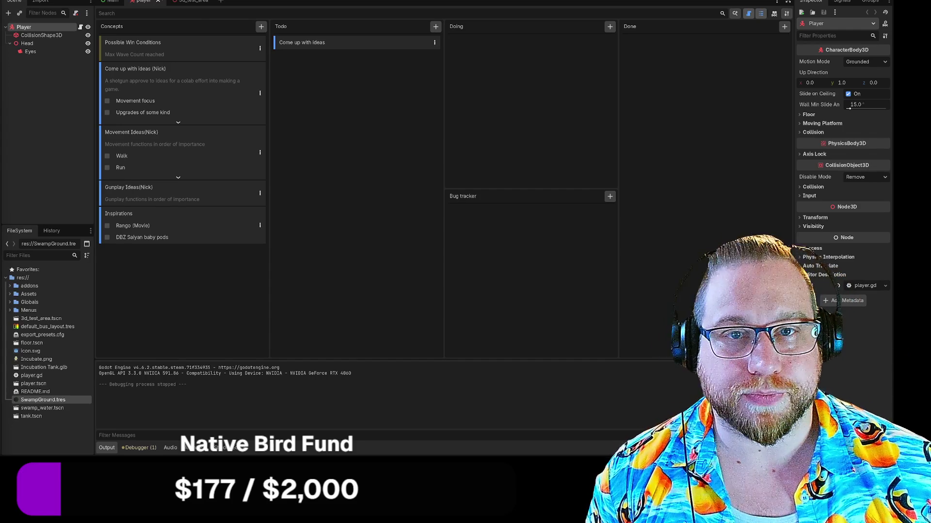
{"action": "left_click", "coordinate": [181, 2]}
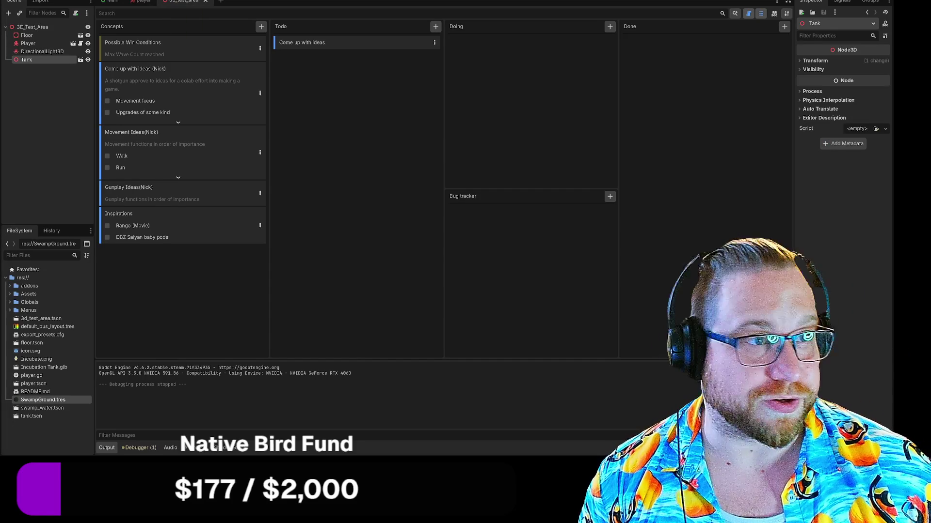
{"action": "key", "text": "F6"}
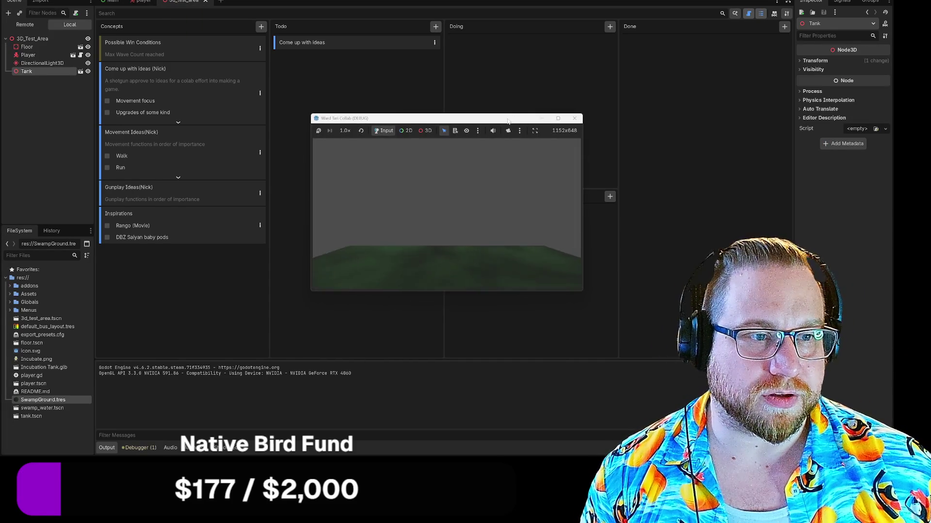
{"action": "mouse_move", "coordinate": [299, 151]}
{"action": "left_mouse_down"}
{"action": "mouse_move", "coordinate": [357, 245]}
{"action": "mouse_move", "coordinate": [516, 318]}
{"action": "left_mouse_up"}
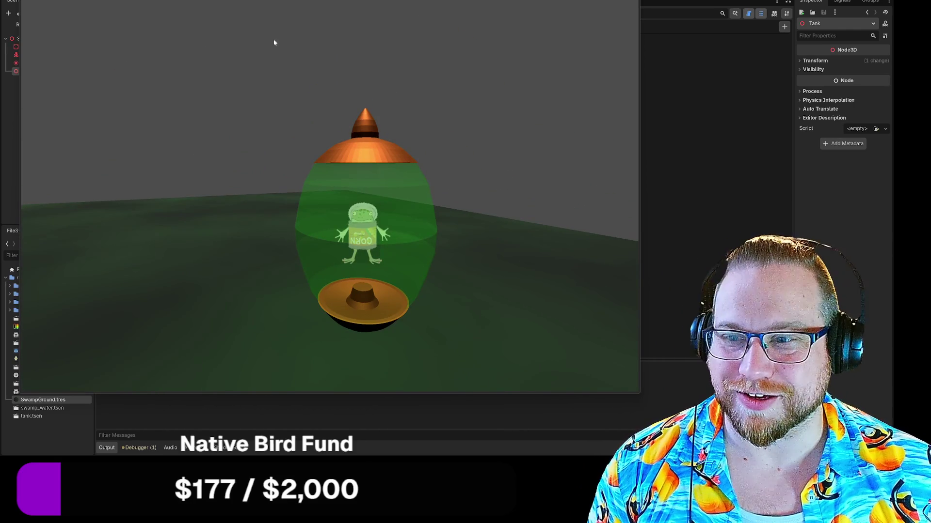
{"action": "key", "text": "F8"}
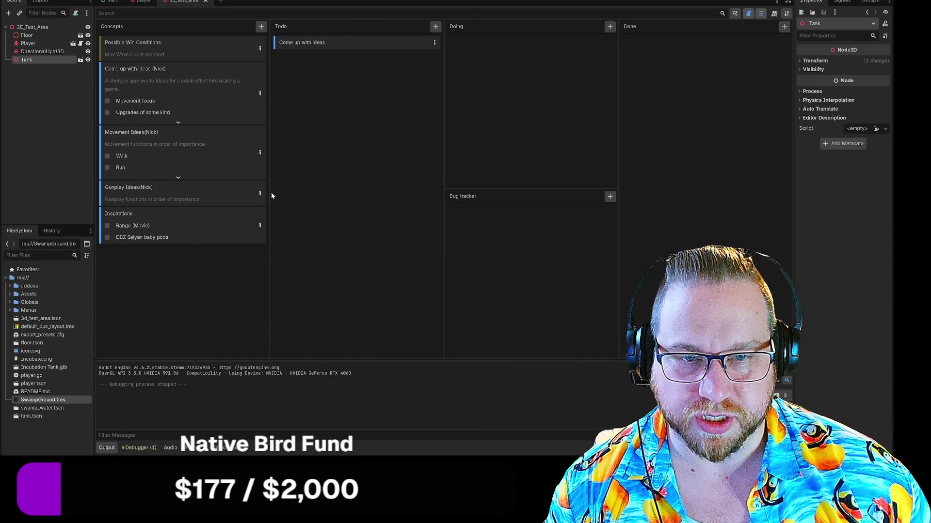
Open the Gunplay Ideas card and add the steps 'Shoot' and 'Reload'.
{"action": "double_click", "coordinate": [257, 194]}
{"action": "left_click", "coordinate": [485, 120]}
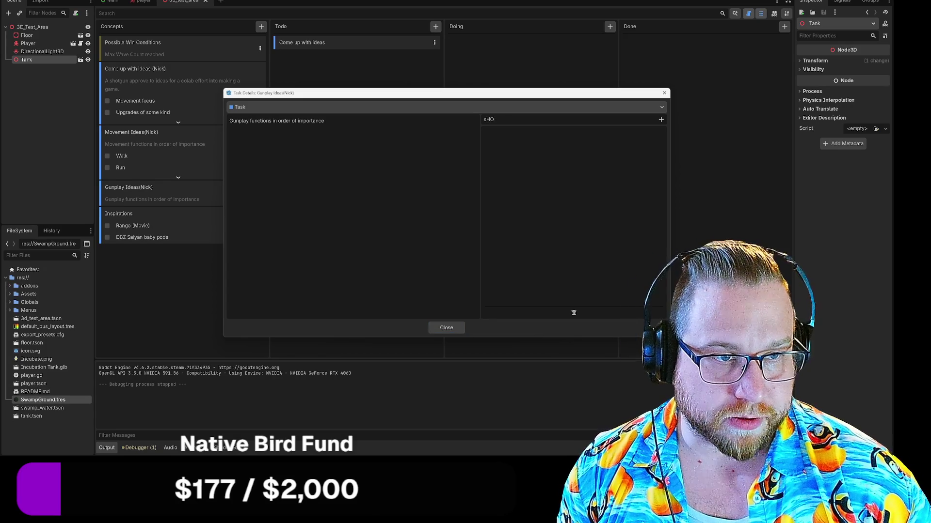
{"action": "type", "text": "Sho"}
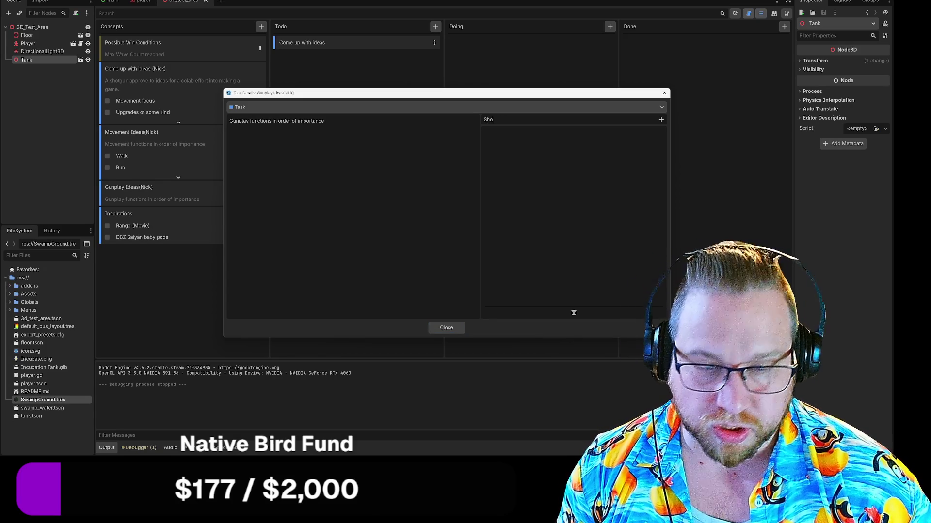
{"action": "type", "text": "ot"}
{"action": "key", "text": "Return"}
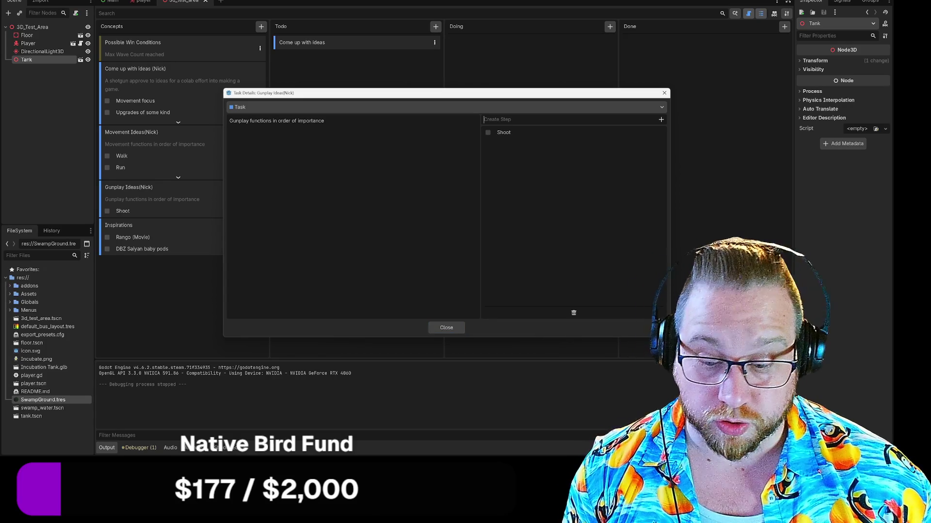
{"action": "type", "text": "Reload"}
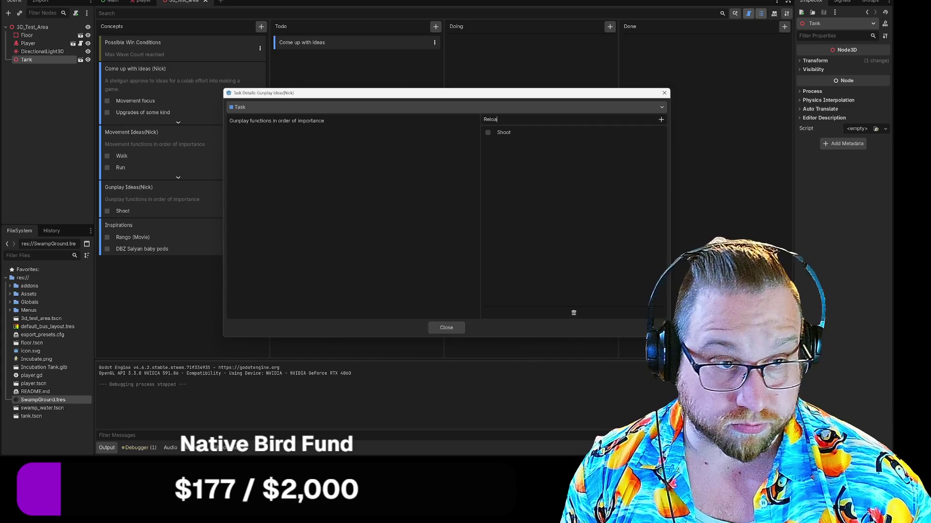
{"action": "key", "text": "Return"}
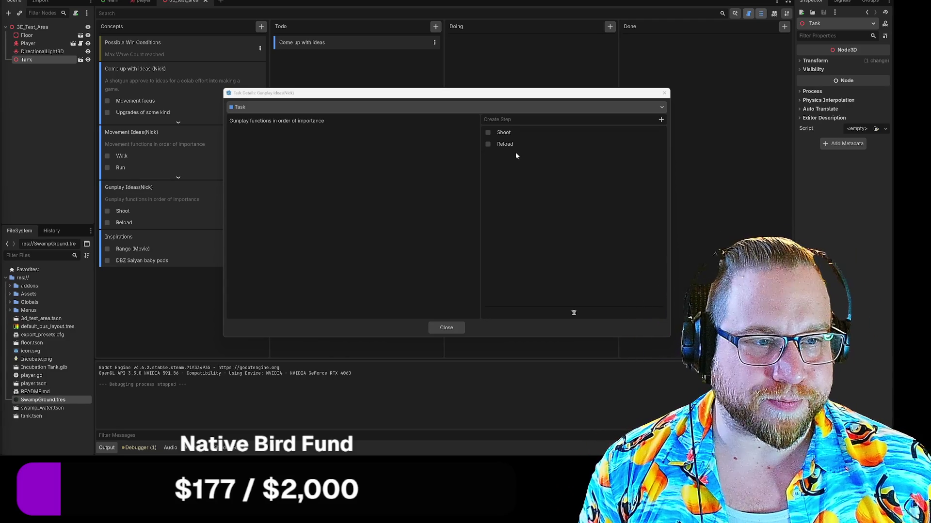
{"action": "left_click", "coordinate": [522, 122]}
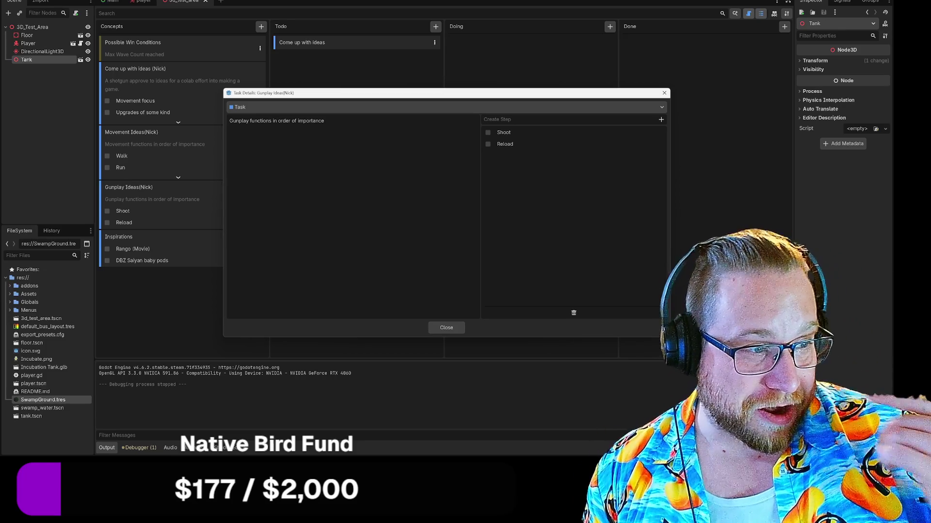
Add 'Change Weapon' and 'Multiple Weapons' as steps, then close the Gunplay Ideas details.
{"action": "mouse_move", "coordinate": [451, 94]}
{"action": "left_mouse_down"}
{"action": "mouse_move", "coordinate": [495, 45]}
{"action": "mouse_move", "coordinate": [500, 58]}
{"action": "left_mouse_up"}
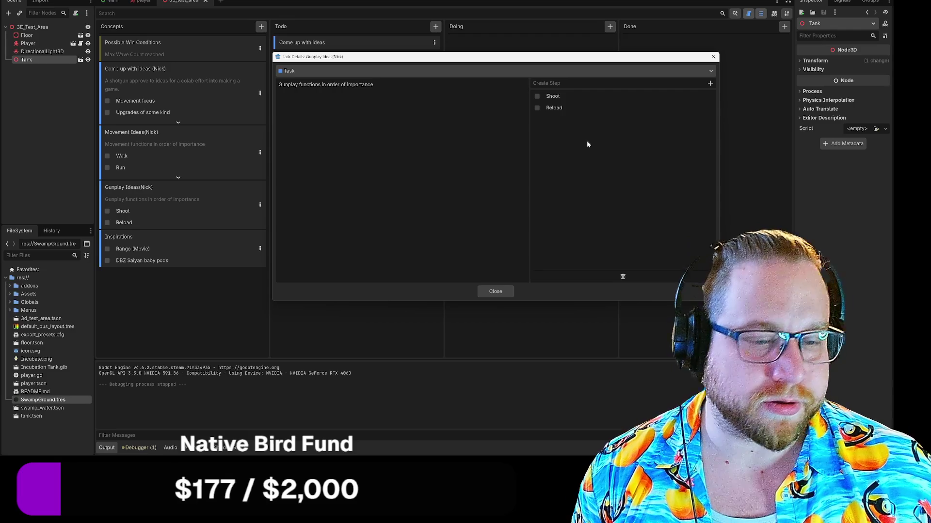
{"action": "type", "text": "change"}
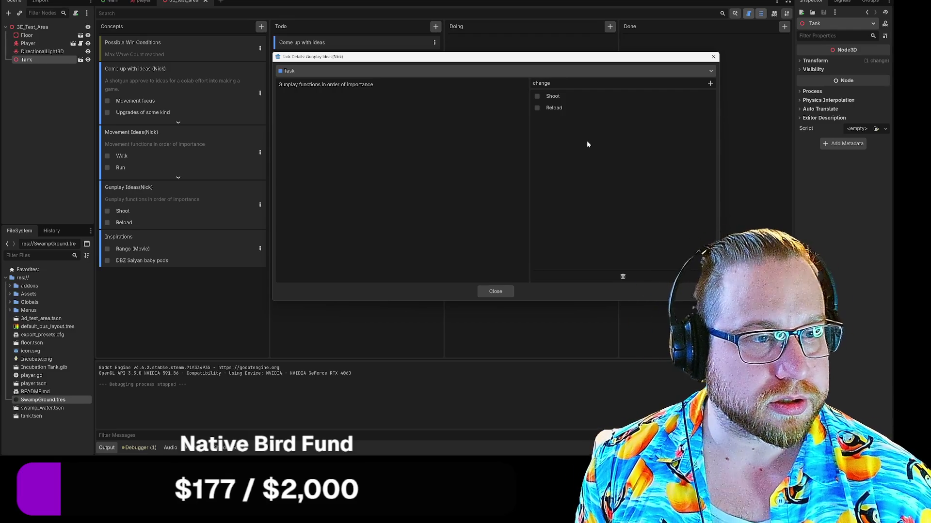
{"action": "key", "text": "BackSpace"}
{"action": "key", "text": "BackSpace"}
{"action": "key", "text": "BackSpace"}
{"action": "type", "text": "Change Weapon"}
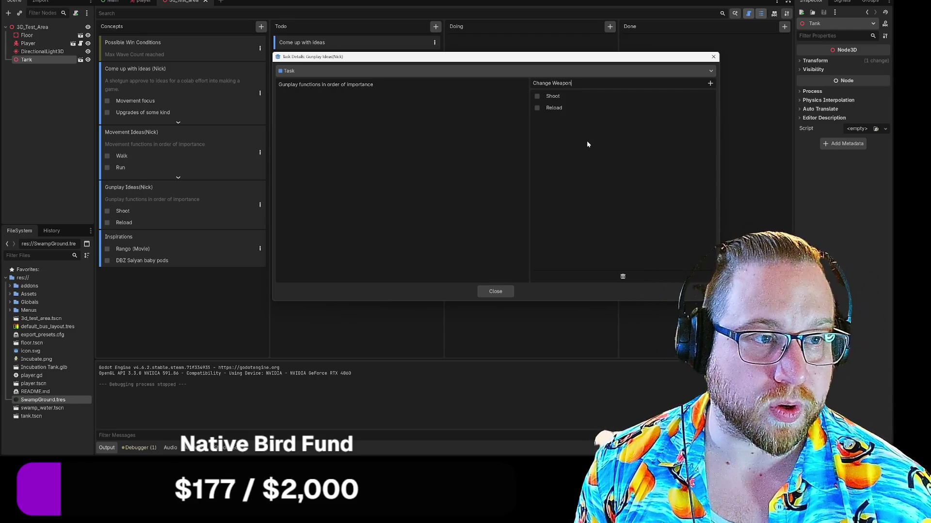
{"action": "key", "text": "Return"}
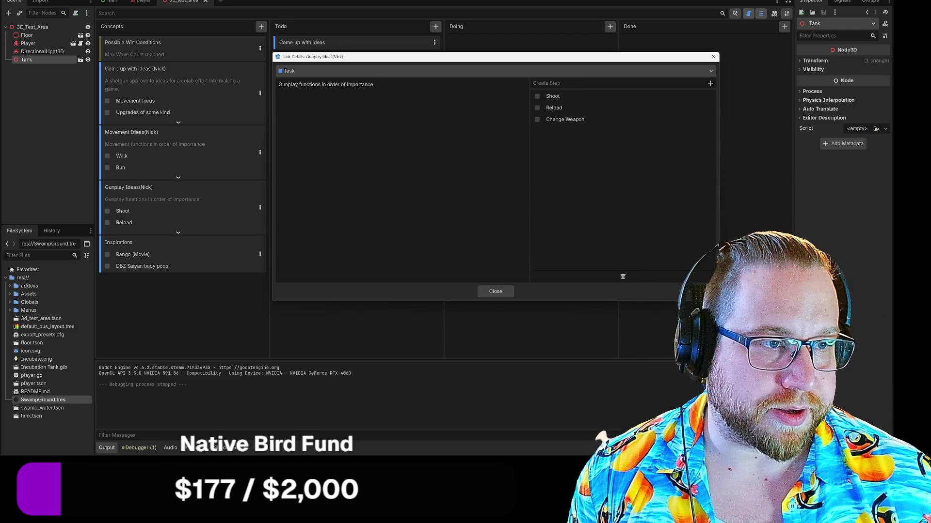
{"action": "type", "text": "Multip"}
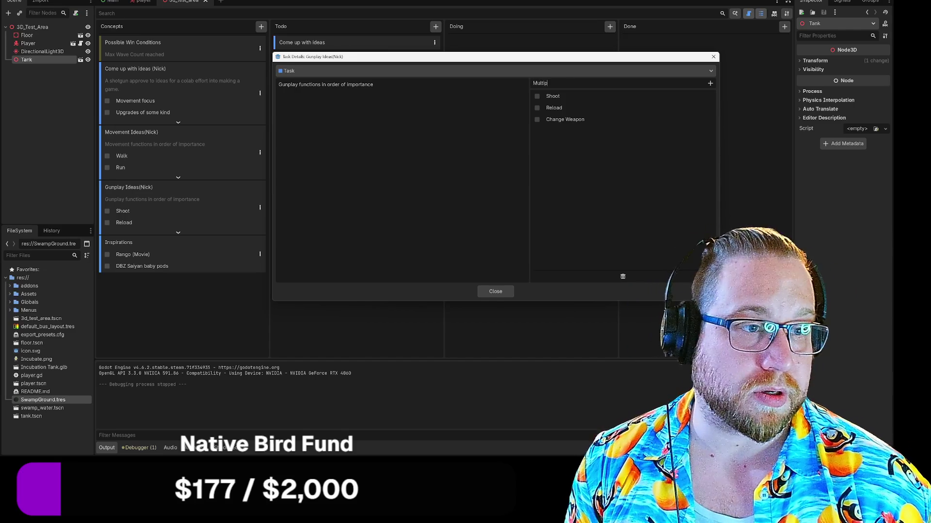
{"action": "type", "text": "le Weapons"}
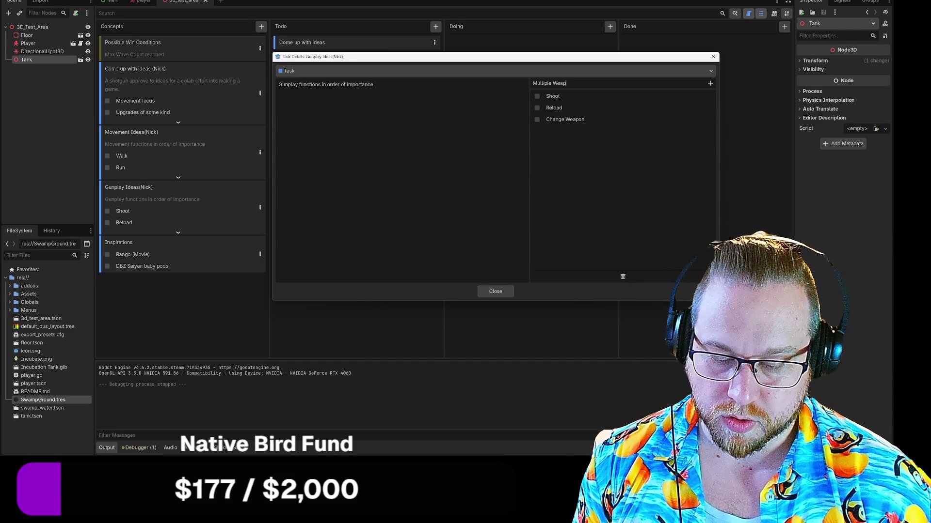
{"action": "key", "text": "Return"}
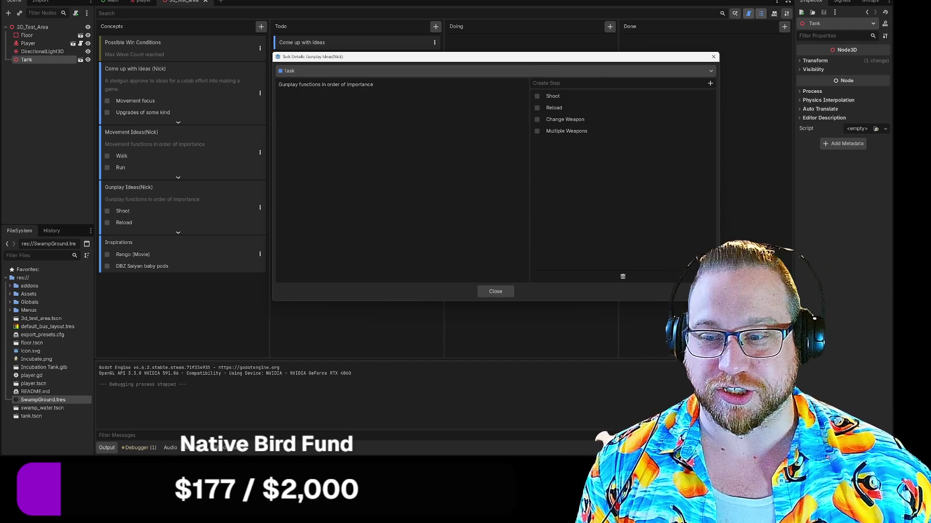
{"action": "left_click", "coordinate": [506, 293]}
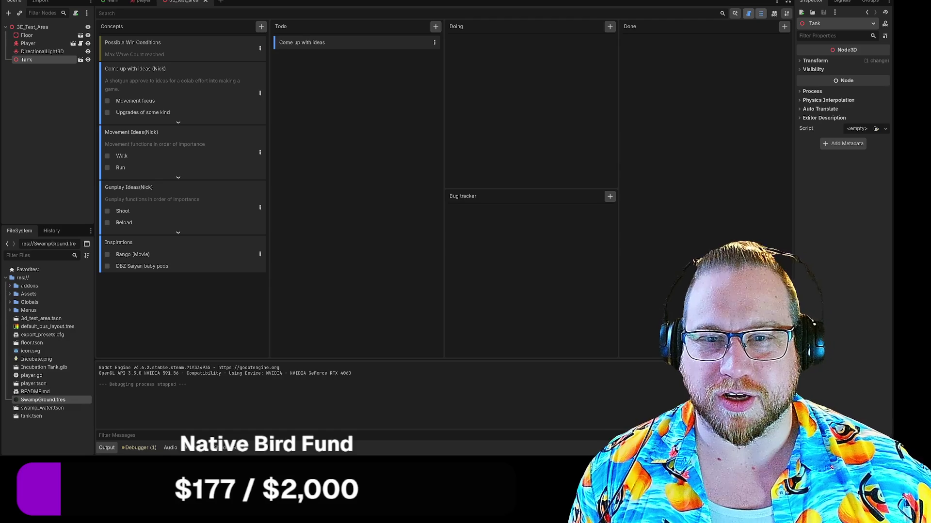
Expand the Come up with ideas card, open its details, and edit the 'Items to upgrade stat points' step.
{"action": "left_click", "coordinate": [178, 124]}
{"action": "scroll", "coordinate": [147, 124], "scroll_direction": "down", "scroll_amount": 5}
{"action": "scroll", "coordinate": [191, 144], "scroll_direction": "up", "scroll_amount": 5}
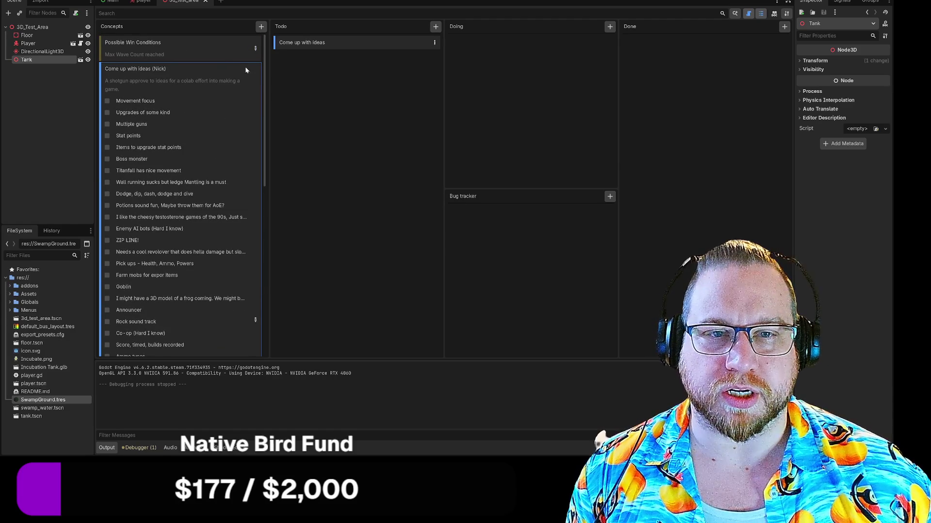
{"action": "left_click", "coordinate": [255, 321]}
{"action": "scroll", "coordinate": [521, 203], "scroll_direction": "down", "scroll_amount": 5}
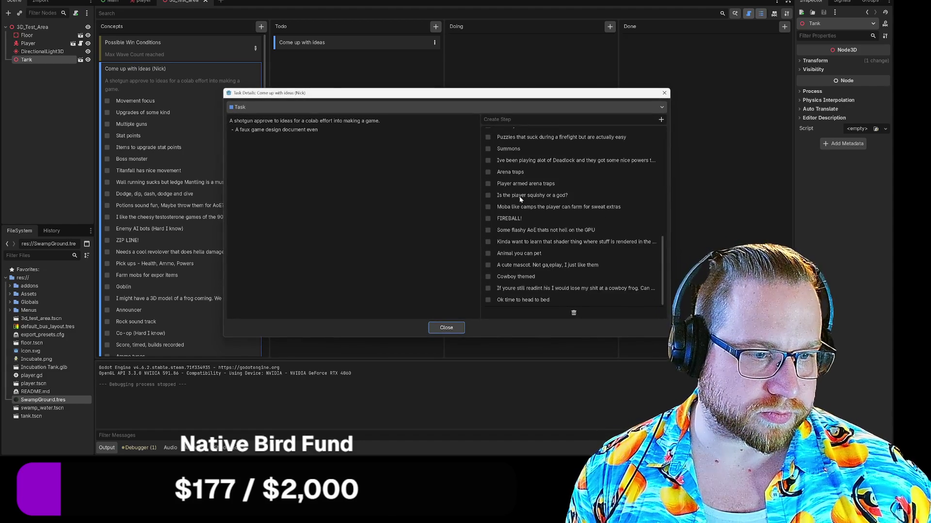
{"action": "scroll", "coordinate": [521, 203], "scroll_direction": "up", "scroll_amount": 3}
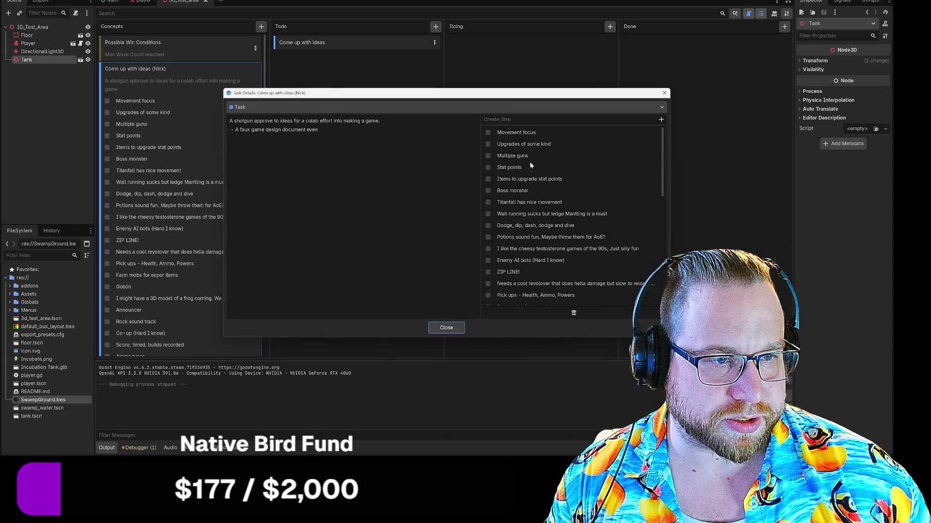
{"action": "left_click", "coordinate": [553, 182]}
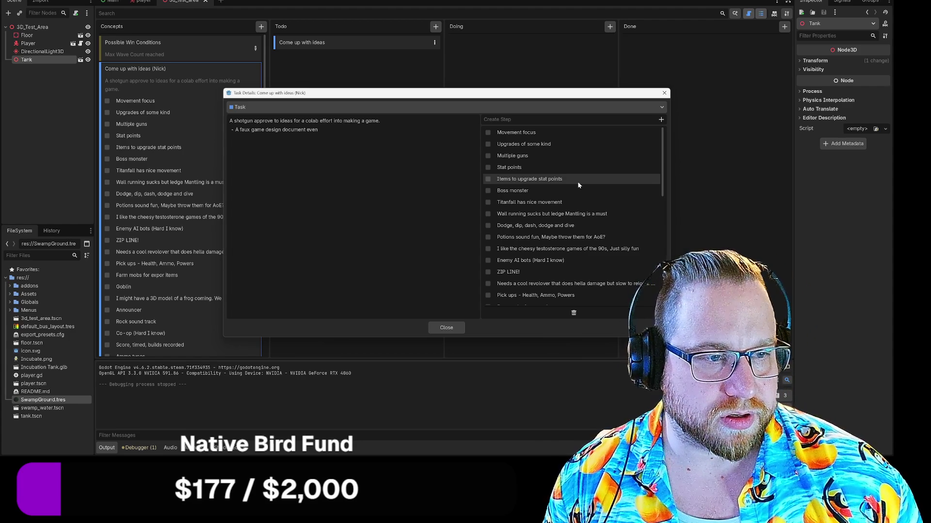
{"action": "double_click", "coordinate": [554, 182]}
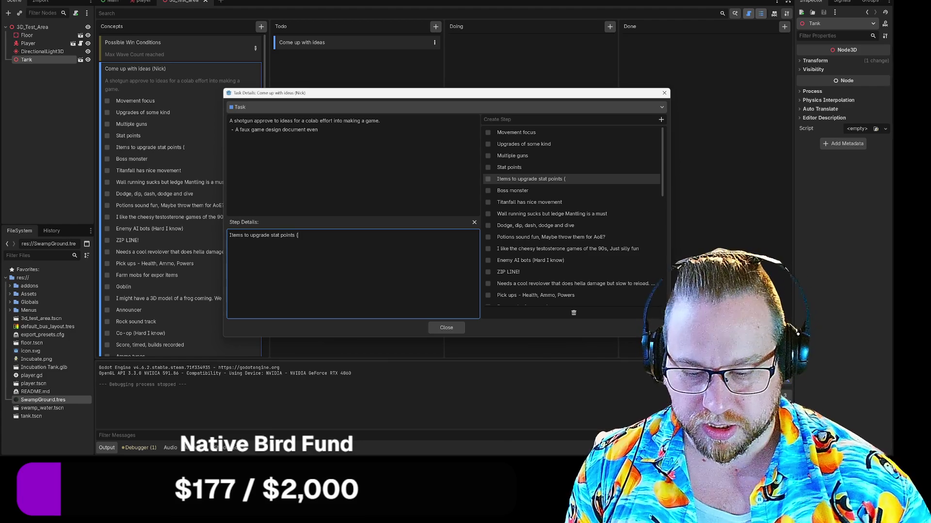
Complete the stat-points step with 'Nice to have', then view the Boss monster and Titanfall steps.
{"action": "type", "text": "Nice to ha"}
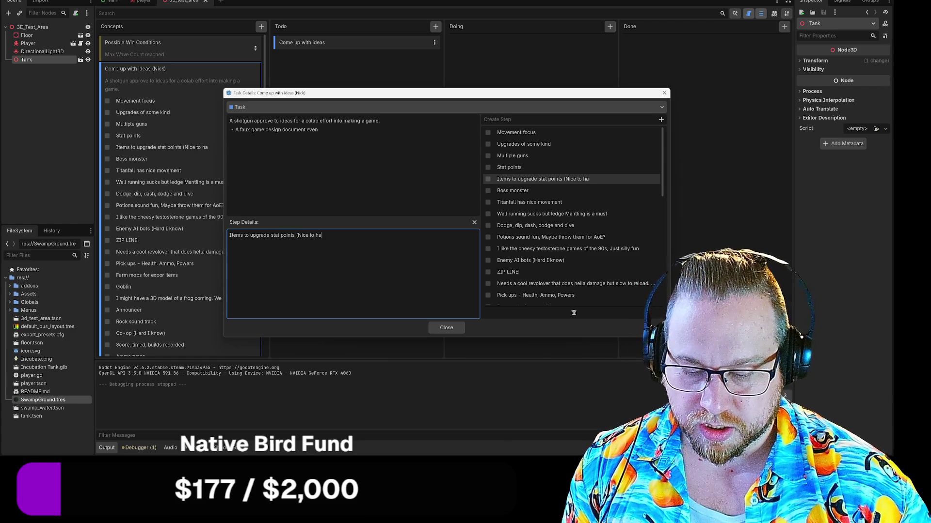
{"action": "type", "text": "ve"}
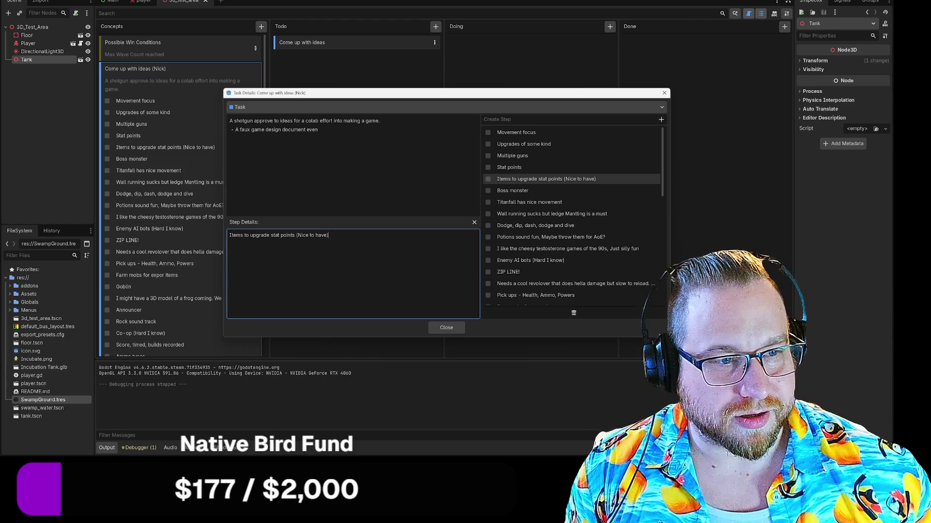
{"action": "left_click", "coordinate": [552, 192]}
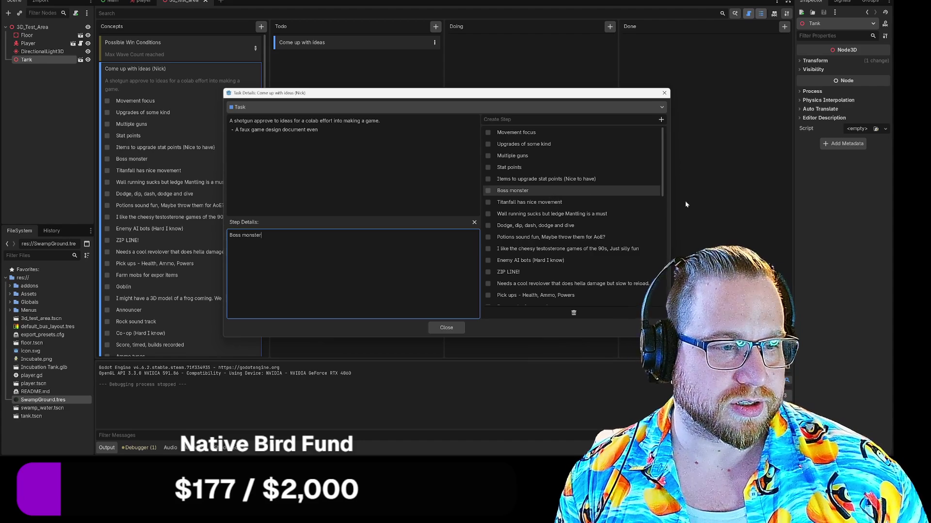
{"action": "left_click", "coordinate": [565, 203]}
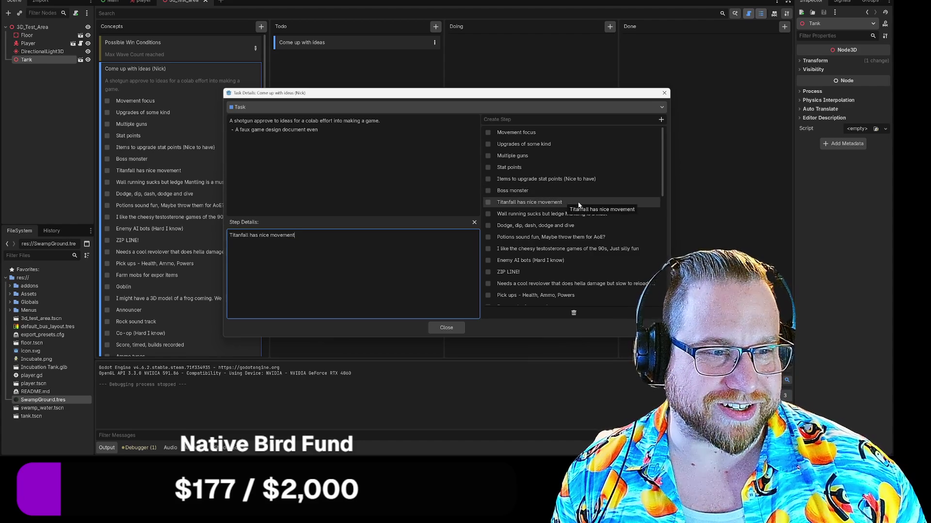
Delete 'Wall running sucks but ', replace 'is a must' with 'if possible', and close the details.
{"action": "scroll", "coordinate": [620, 209], "scroll_direction": "down", "scroll_amount": 1}
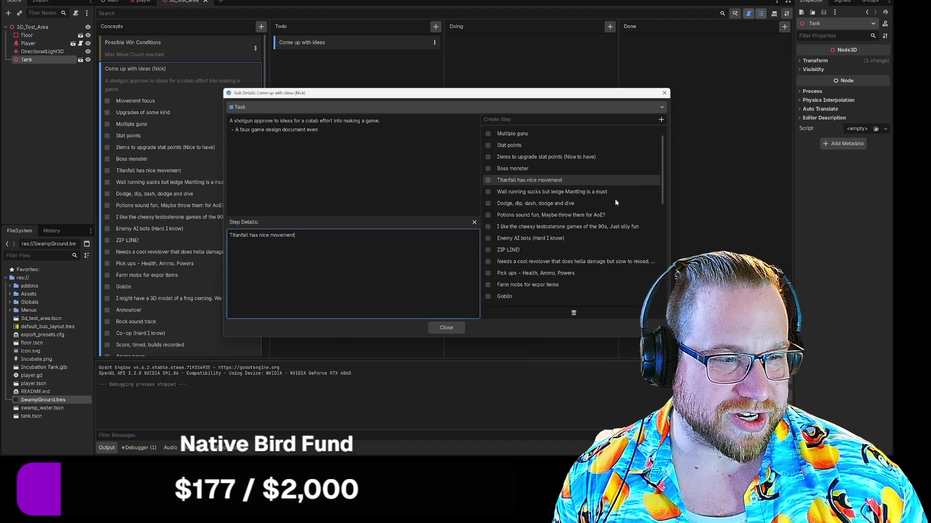
{"action": "left_click", "coordinate": [537, 193]}
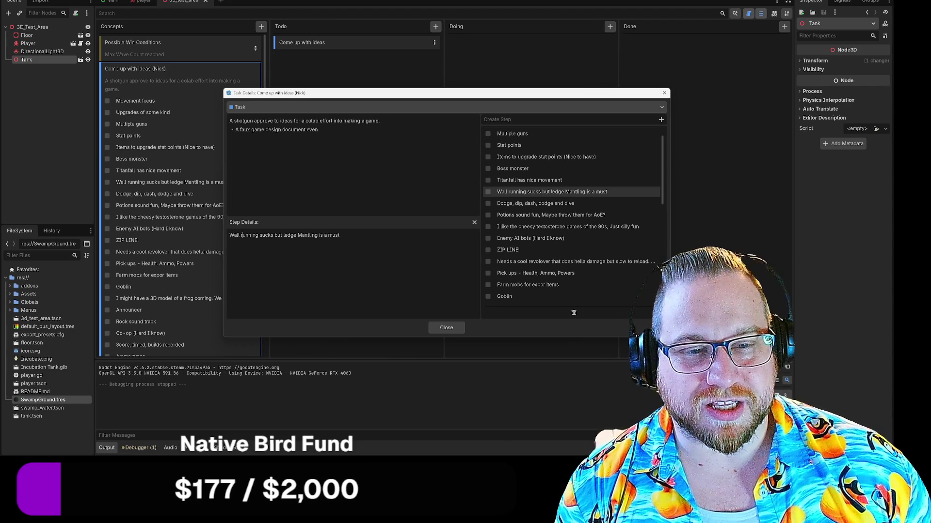
{"action": "left_click_drag", "start_coordinate": [259, 235], "coordinate": [317, 235]}
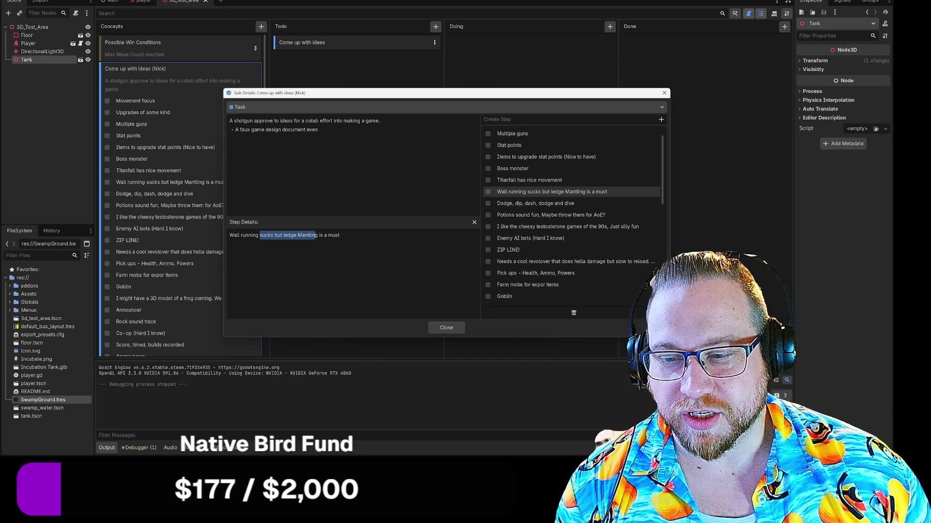
{"action": "left_click", "coordinate": [340, 235]}
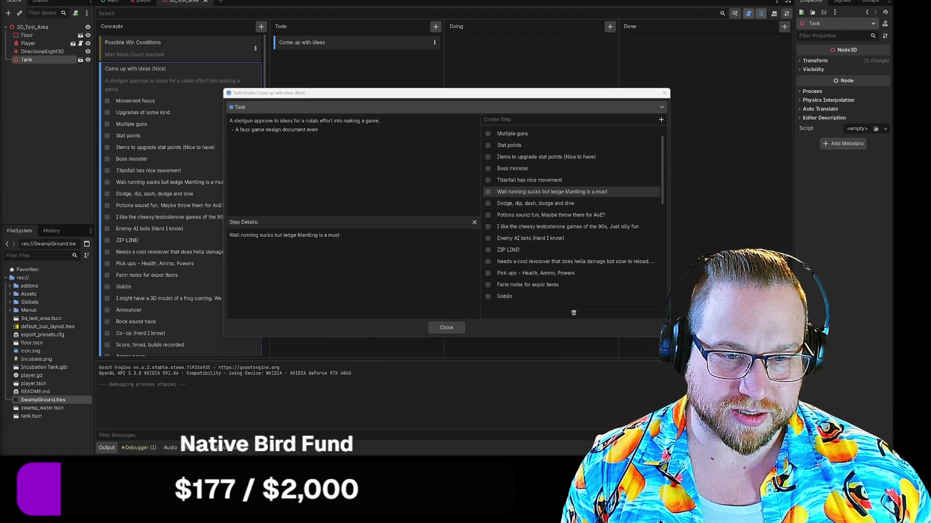
{"action": "left_click_drag", "start_coordinate": [229, 235], "coordinate": [284, 235]}
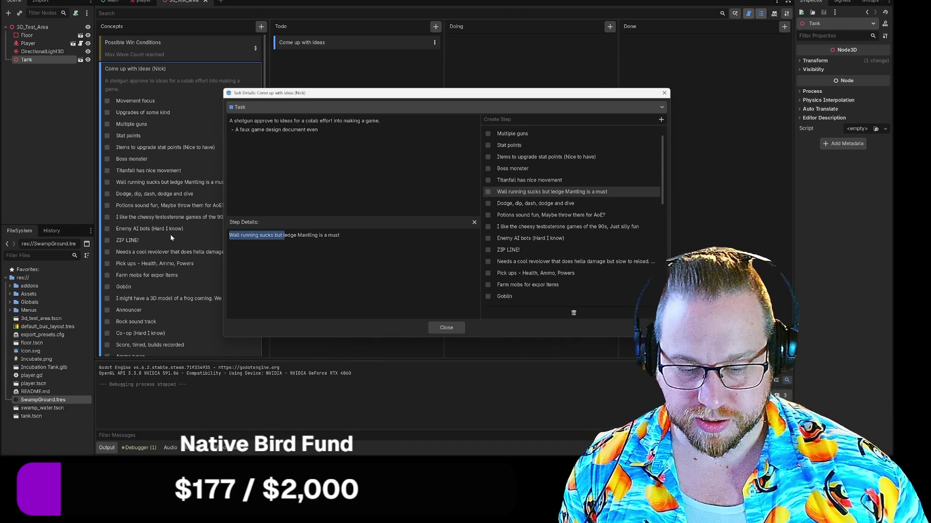
{"action": "key", "text": "BackSpace"}
{"action": "left_click_drag", "start_coordinate": [267, 235], "coordinate": [288, 235]}
{"action": "type", "text": "if "}
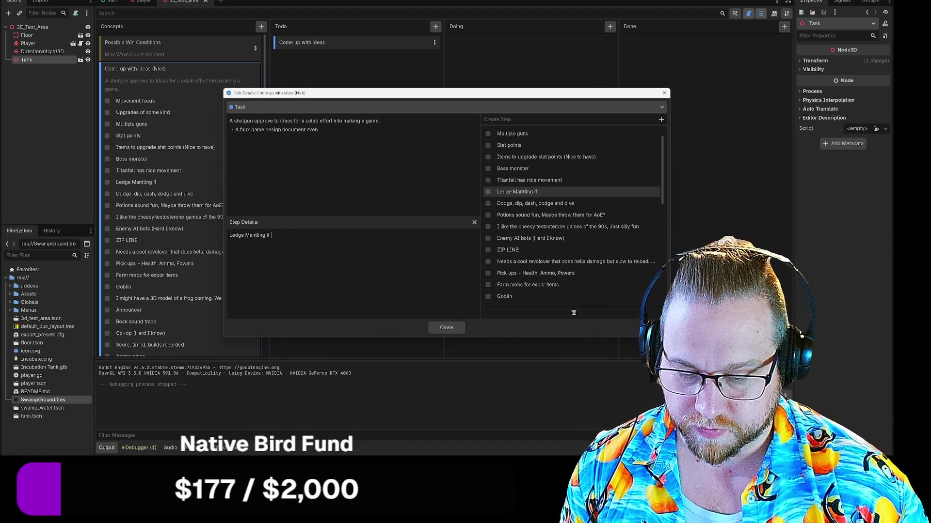
{"action": "type", "text": "possible"}
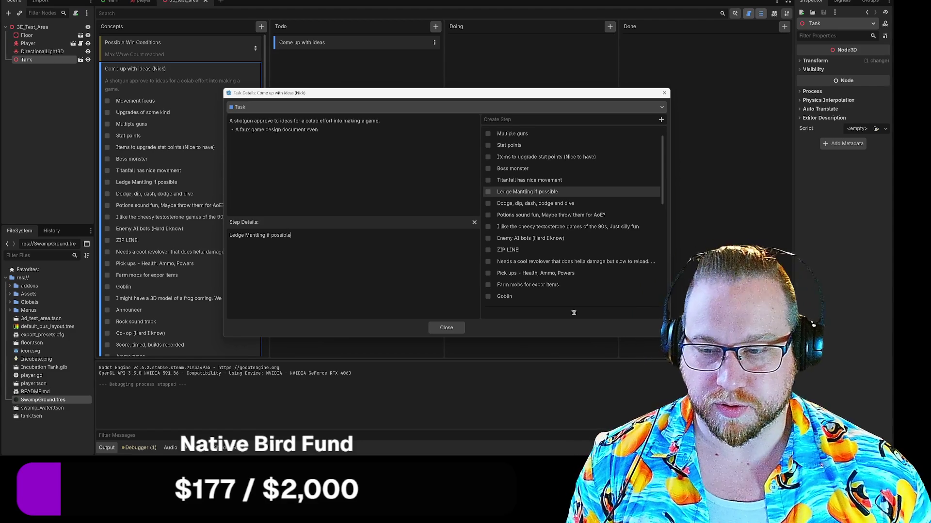
{"action": "left_click", "coordinate": [443, 325]}
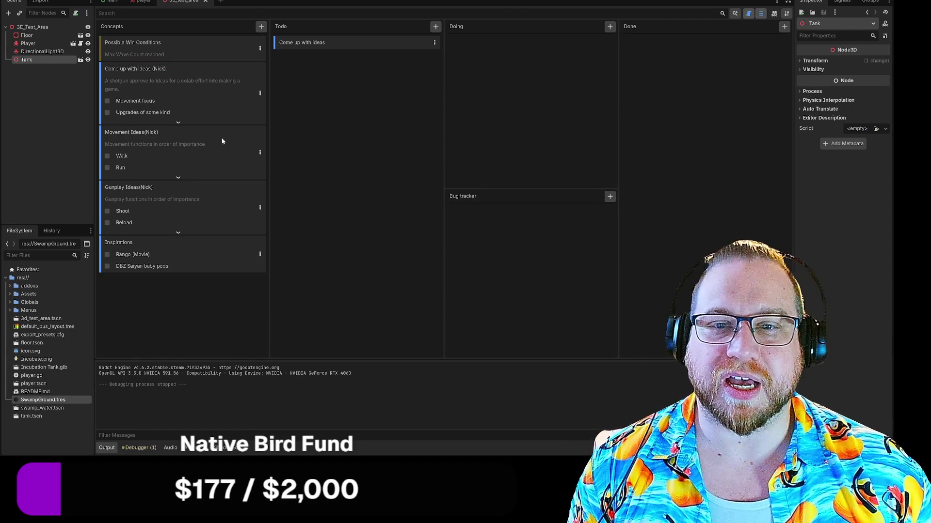
Reopen the Come up with ideas card and move the upgrade-items and Stat points steps upward.
{"action": "double_click", "coordinate": [197, 155]}
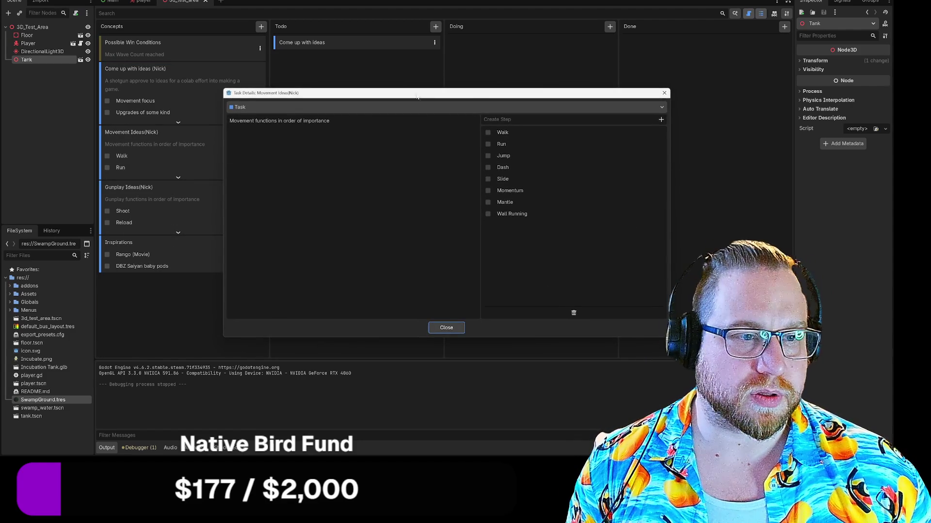
{"action": "left_click", "coordinate": [446, 328]}
{"action": "double_click", "coordinate": [264, 90]}
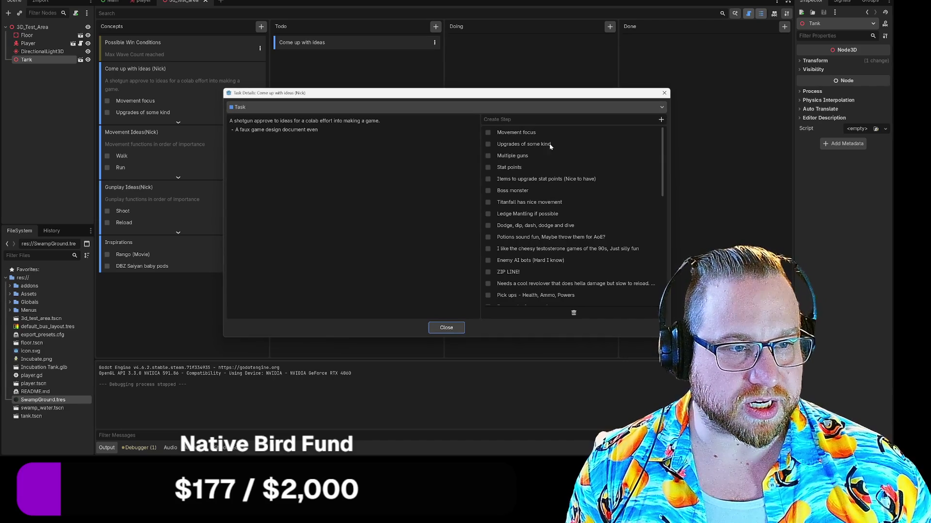
{"action": "mouse_move", "coordinate": [504, 179]}
{"action": "left_mouse_down"}
{"action": "mouse_move", "coordinate": [499, 156]}
{"action": "mouse_move", "coordinate": [515, 148]}
{"action": "mouse_move", "coordinate": [511, 162]}
{"action": "left_mouse_up"}
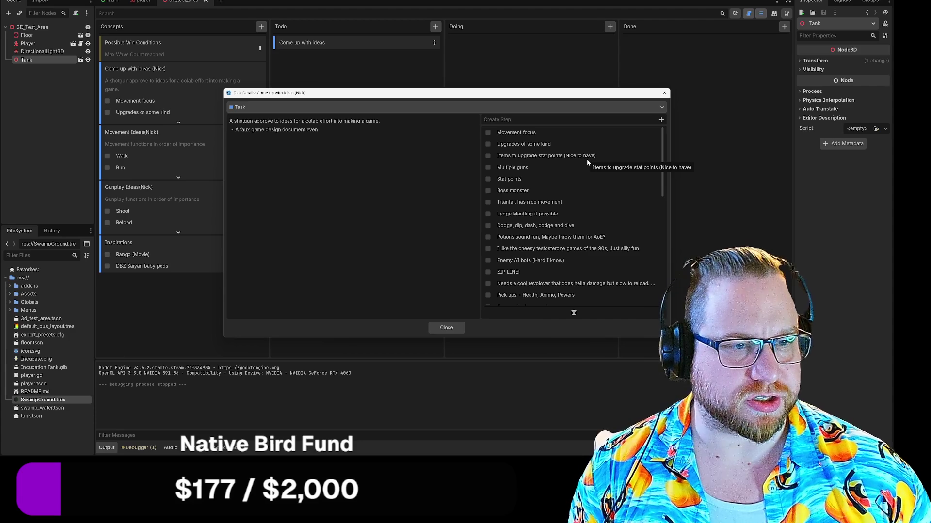
{"action": "left_click_drag", "start_coordinate": [504, 182], "coordinate": [507, 144]}
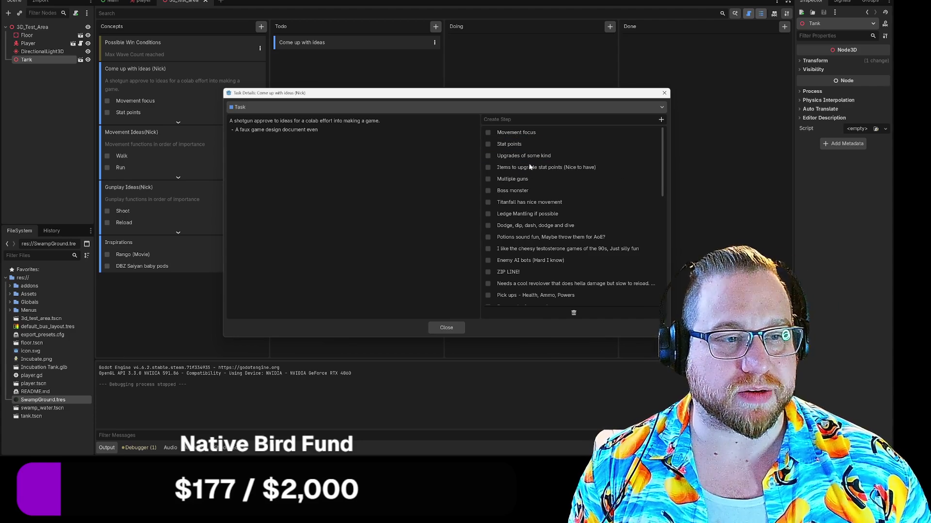
Move the cheesy 90s games step just above 'Titanfall has nice movement' at the bottom.
{"action": "scroll", "coordinate": [589, 186], "scroll_direction": "down", "scroll_amount": 1}
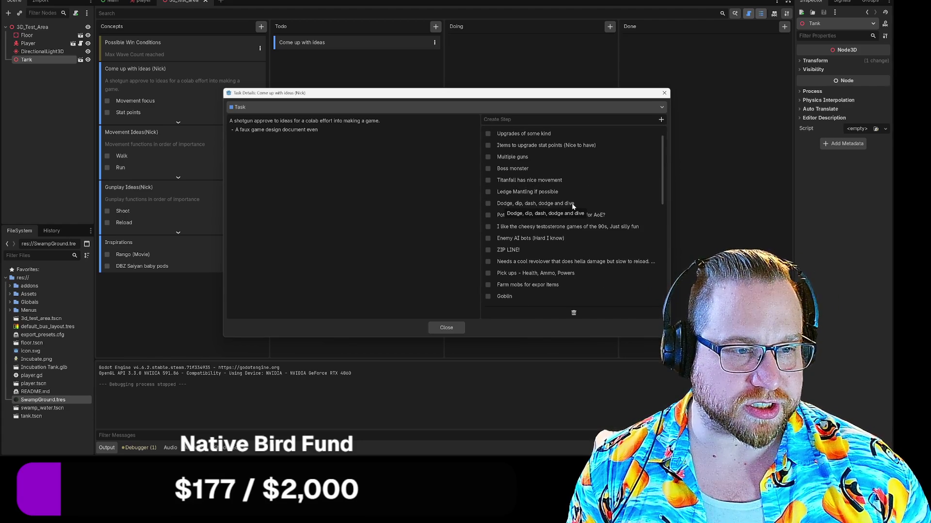
{"action": "scroll", "coordinate": [622, 204], "scroll_direction": "down", "scroll_amount": 1}
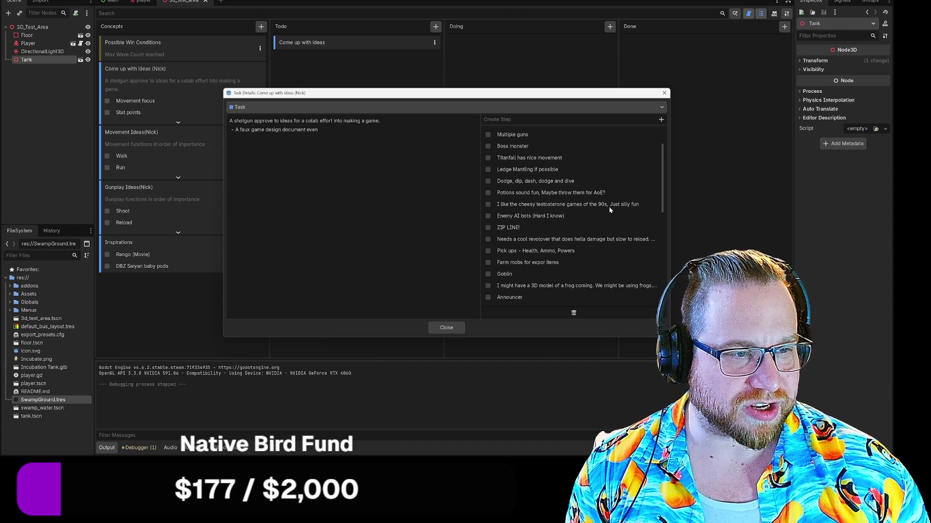
{"action": "left_click_drag", "start_coordinate": [555, 205], "coordinate": [548, 300]}
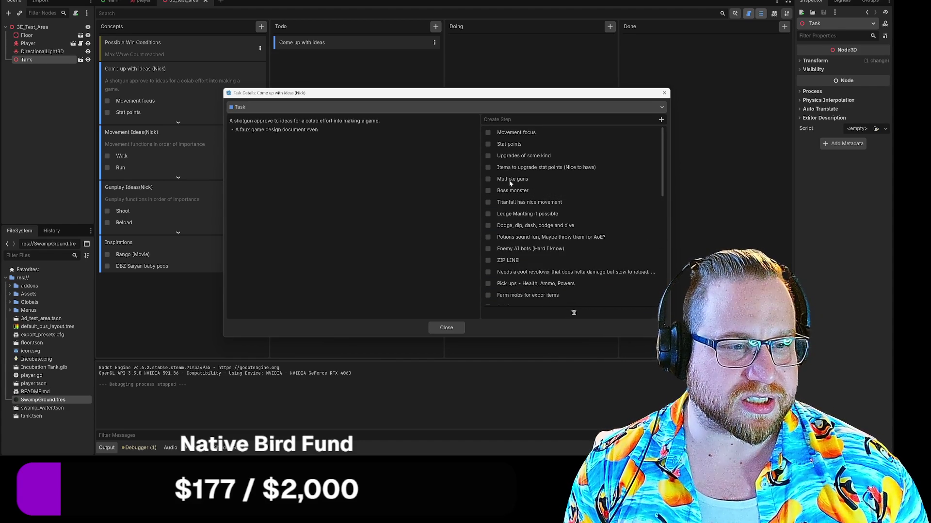
{"action": "mouse_move", "coordinate": [513, 202]}
{"action": "left_mouse_down"}
{"action": "mouse_move", "coordinate": [529, 279]}
{"action": "mouse_move", "coordinate": [547, 298]}
{"action": "mouse_move", "coordinate": [537, 286]}
{"action": "mouse_move", "coordinate": [537, 301]}
{"action": "left_mouse_up"}
{"action": "scroll", "coordinate": [538, 293], "scroll_direction": "up", "scroll_amount": 3}
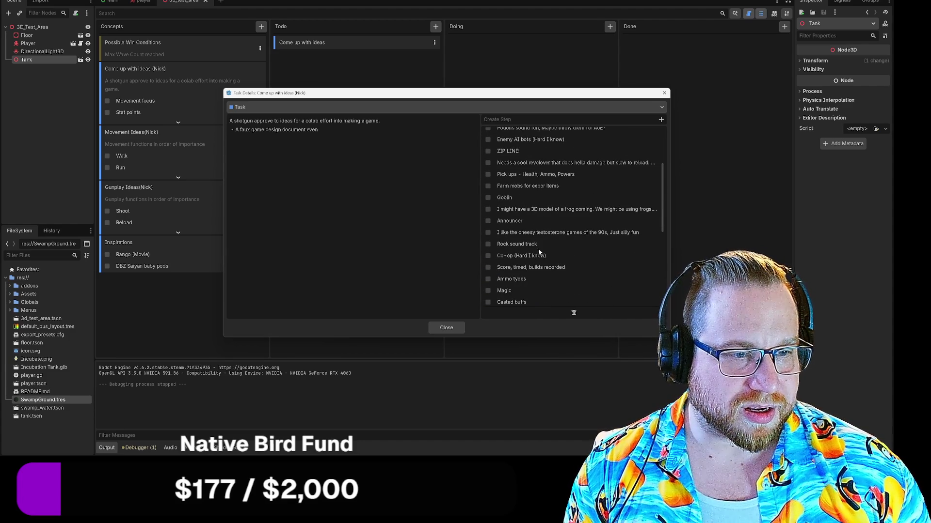
{"action": "mouse_move", "coordinate": [546, 233]}
{"action": "left_mouse_down"}
{"action": "mouse_move", "coordinate": [559, 265]}
{"action": "mouse_move", "coordinate": [547, 298]}
{"action": "mouse_move", "coordinate": [542, 291]}
{"action": "left_mouse_up"}
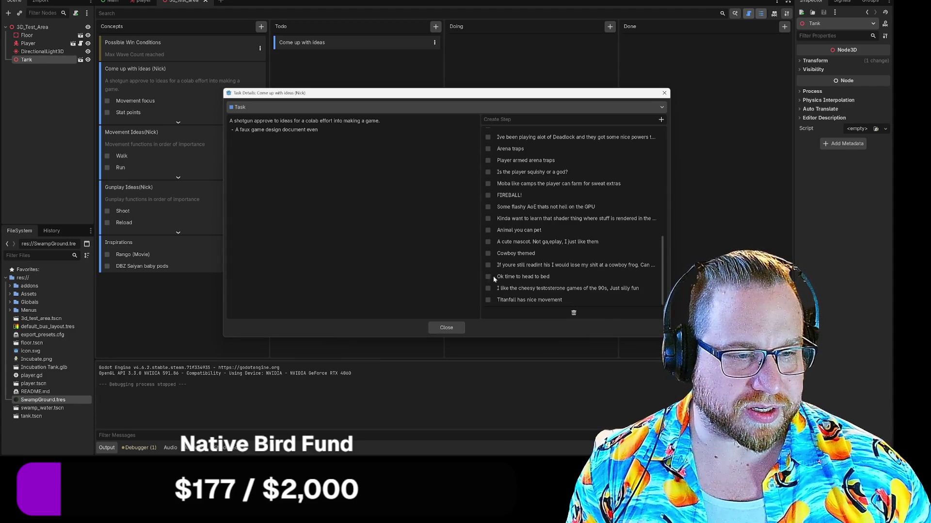
{"action": "left_click", "coordinate": [524, 277]}
Delete 'Ok time to head to bed' and fix 'ga,eplay' to 'gameplay' in the cute mascot step.
{"action": "right_click", "coordinate": [530, 280]}
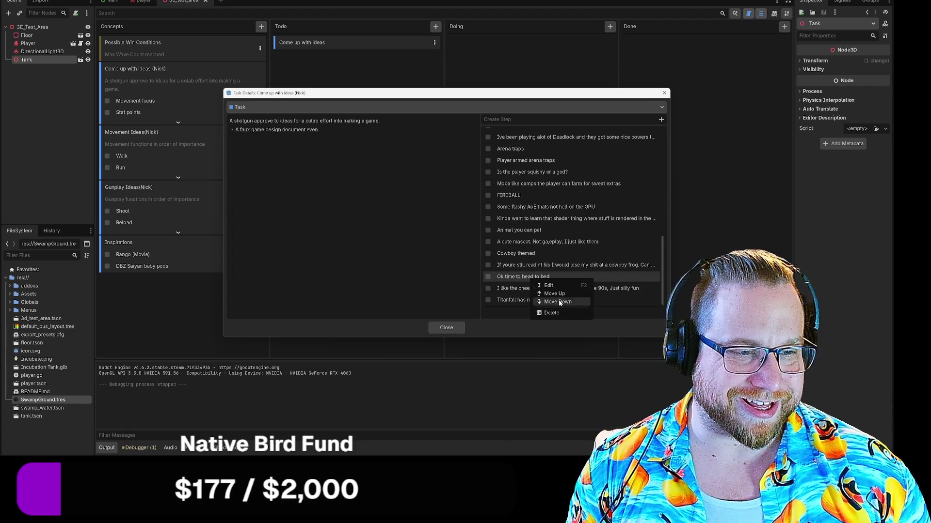
{"action": "left_click", "coordinate": [559, 313]}
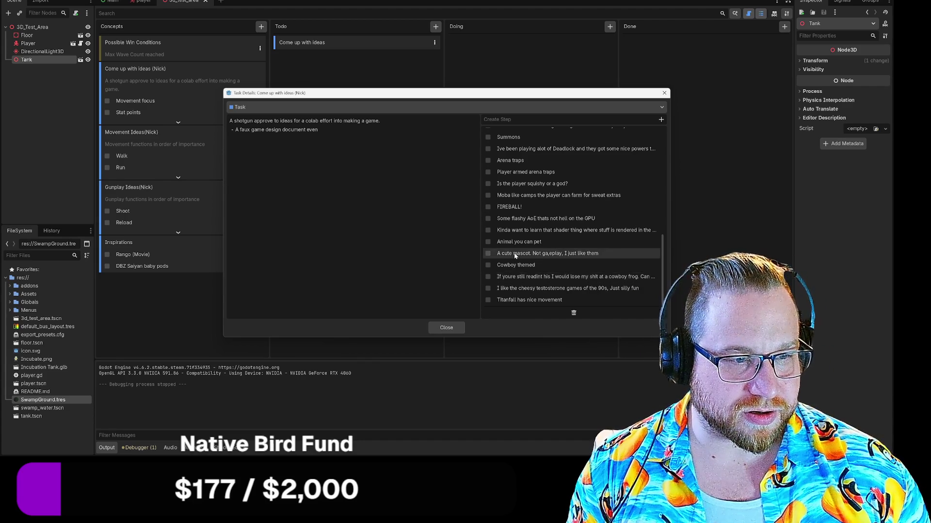
{"action": "left_click", "coordinate": [515, 255]}
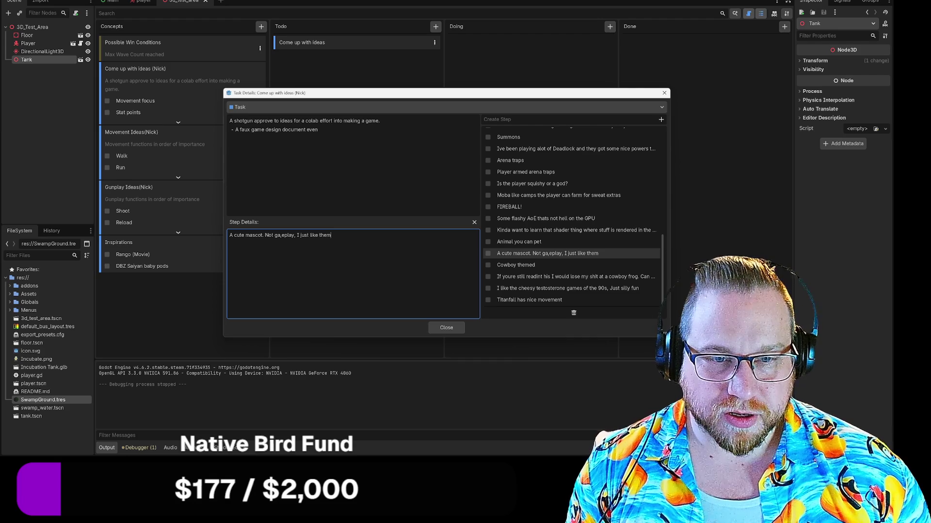
{"action": "left_click", "coordinate": [282, 235]}
{"action": "key", "text": "Delete"}
{"action": "type", "text": "m"}
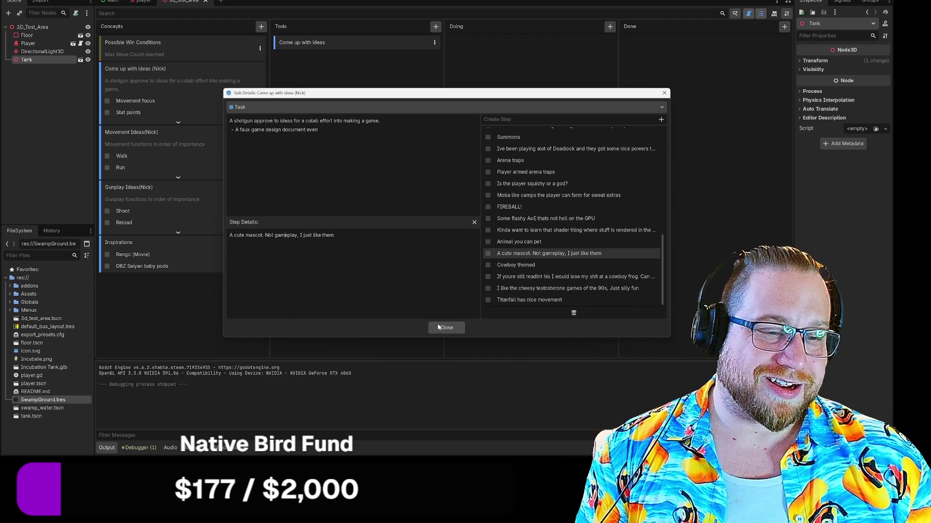
{"action": "left_click", "coordinate": [473, 223]}
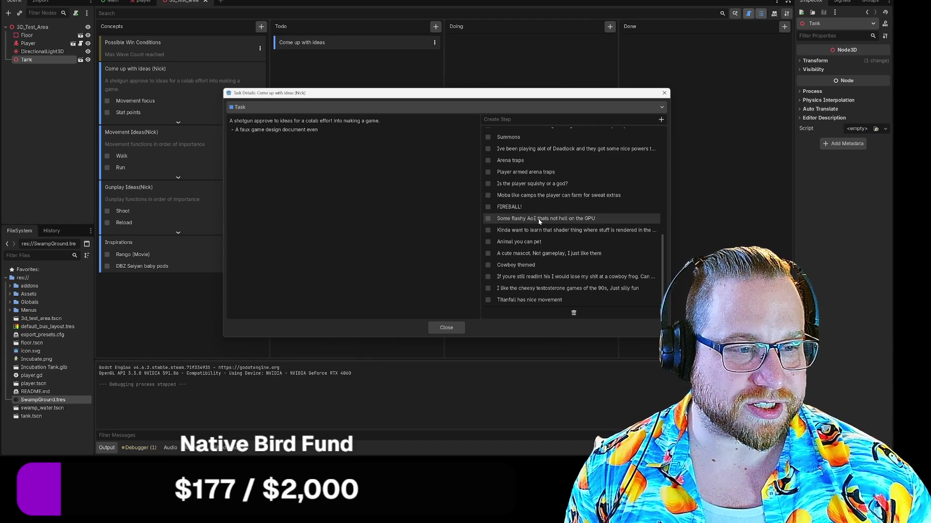
Move the 'Needs a cool revolver…' step directly under 'Multiple guns' and check its full text.
{"action": "scroll", "coordinate": [553, 226], "scroll_direction": "up", "scroll_amount": 1}
{"action": "scroll", "coordinate": [558, 240], "scroll_direction": "up", "scroll_amount": 1}
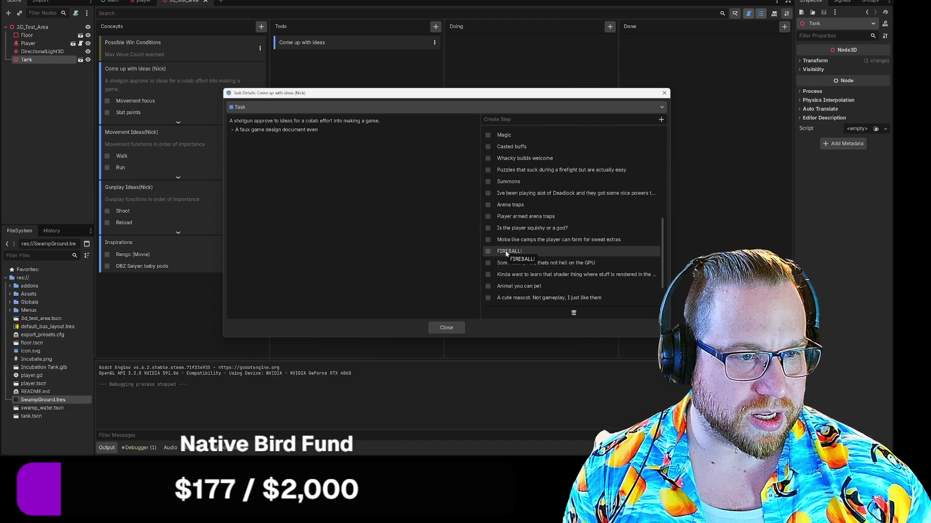
{"action": "scroll", "coordinate": [509, 247], "scroll_direction": "up", "scroll_amount": 4}
{"action": "scroll", "coordinate": [535, 182], "scroll_direction": "up", "scroll_amount": 4}
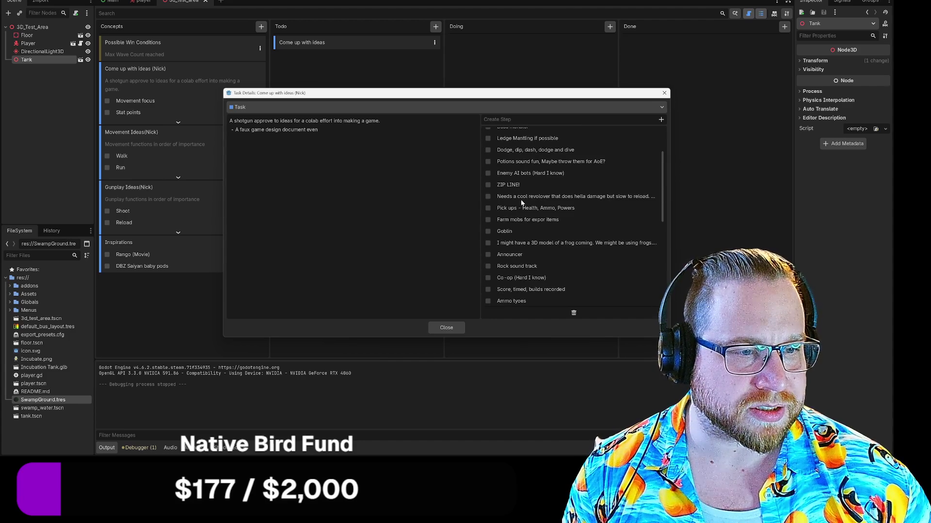
{"action": "mouse_move", "coordinate": [531, 198]}
{"action": "left_mouse_down"}
{"action": "mouse_move", "coordinate": [553, 176]}
{"action": "mouse_move", "coordinate": [546, 151]}
{"action": "mouse_move", "coordinate": [552, 154]}
{"action": "mouse_move", "coordinate": [557, 171]}
{"action": "mouse_move", "coordinate": [529, 186]}
{"action": "left_mouse_up"}
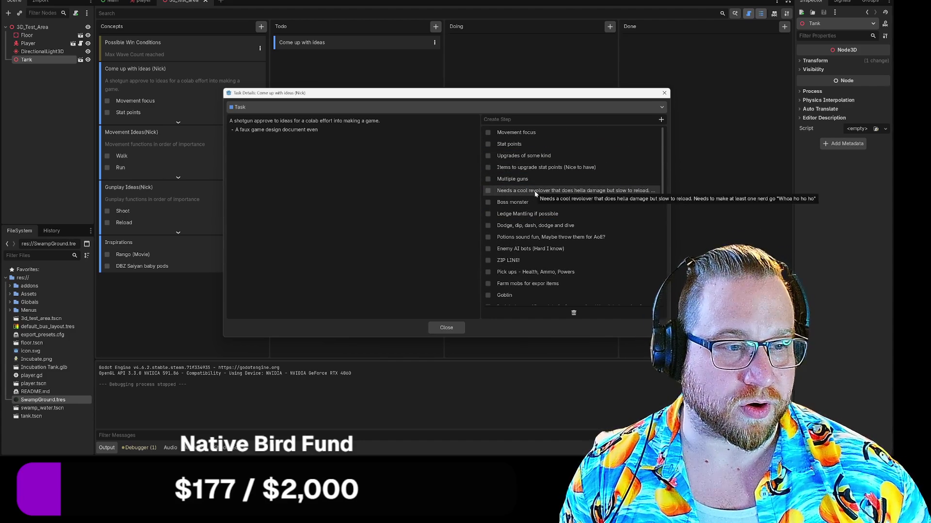
{"action": "left_click", "coordinate": [533, 191]}
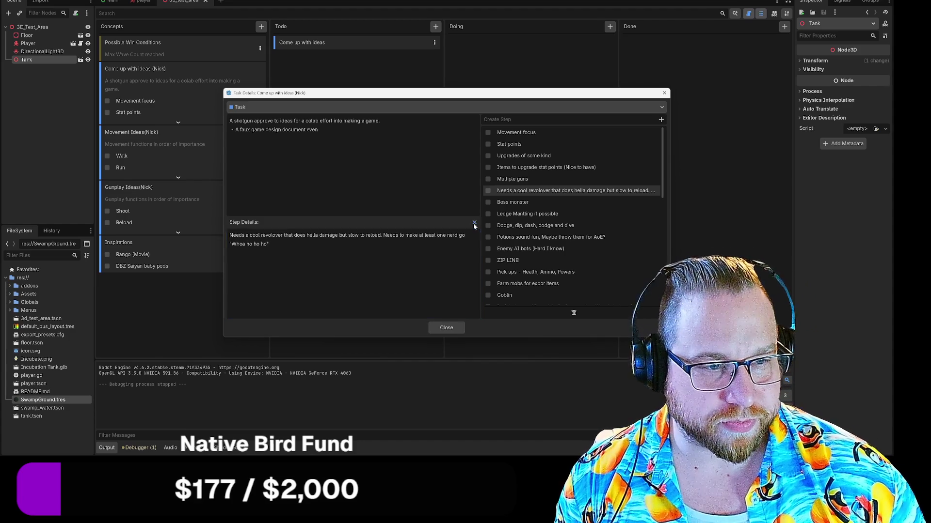
{"action": "left_click", "coordinate": [474, 223]}
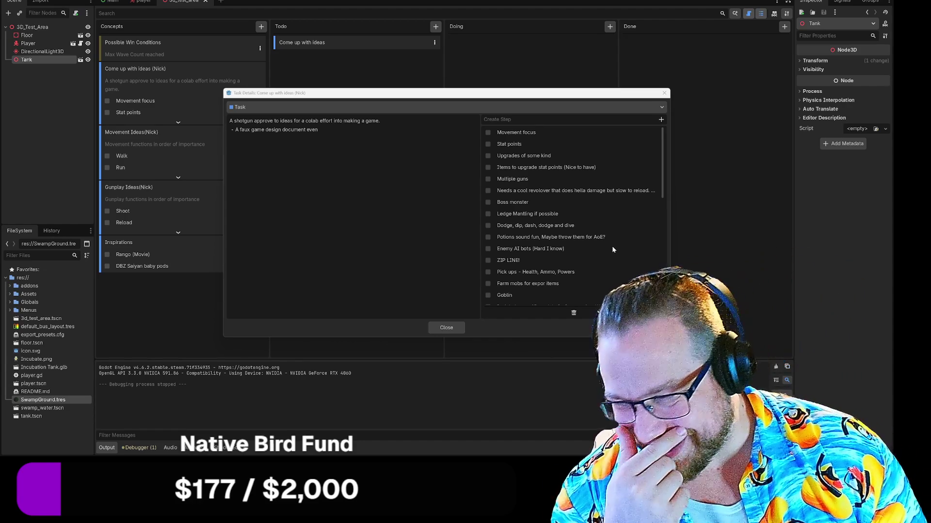
{"action": "scroll", "coordinate": [621, 257], "scroll_direction": "down", "scroll_amount": 1}
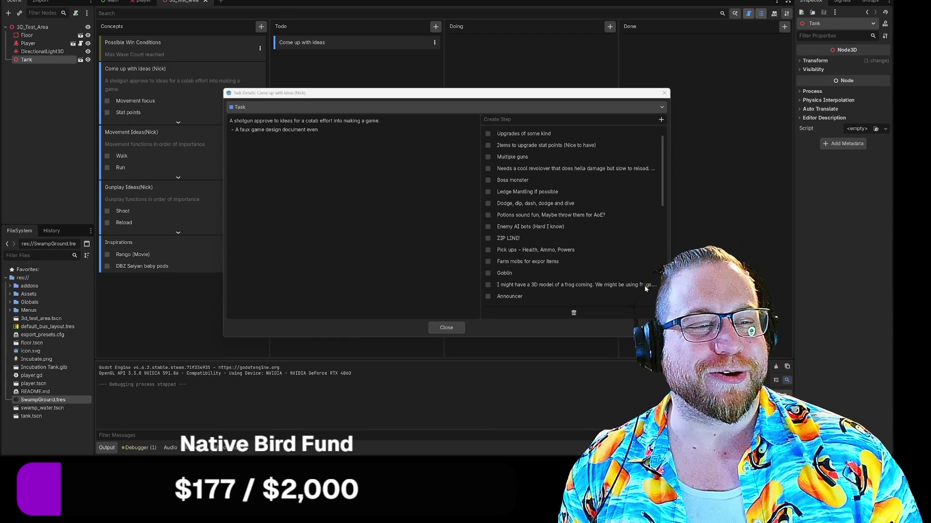
Enlarge the Task Details window, widen the steps list, and drop 'Score, timed, builds recorded' below the revolver step.
{"action": "left_click_drag", "start_coordinate": [669, 336], "coordinate": [719, 354]}
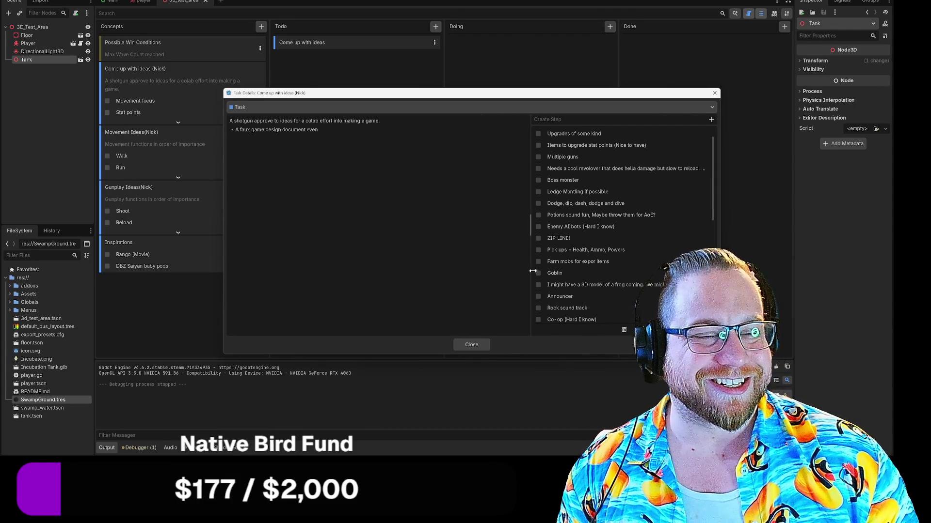
{"action": "left_click_drag", "start_coordinate": [530, 266], "coordinate": [469, 267]}
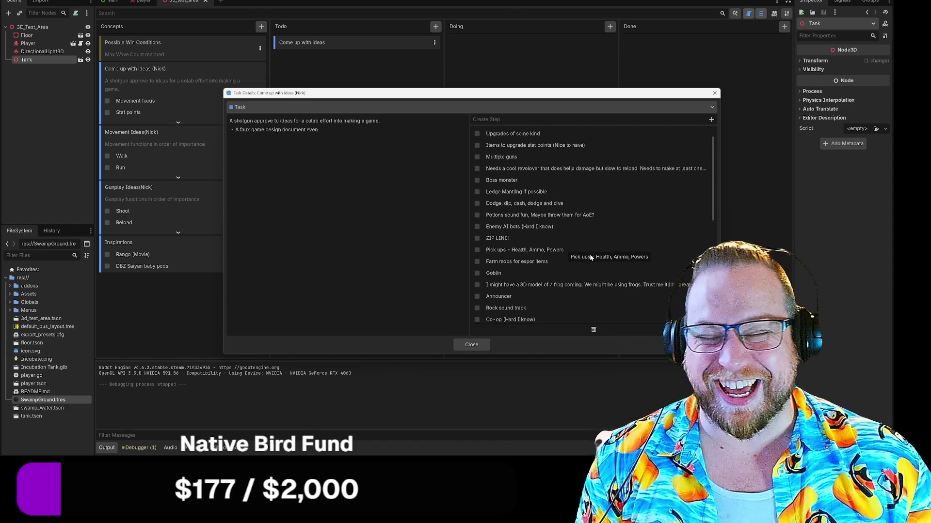
{"action": "scroll", "coordinate": [646, 293], "scroll_direction": "down", "scroll_amount": 5}
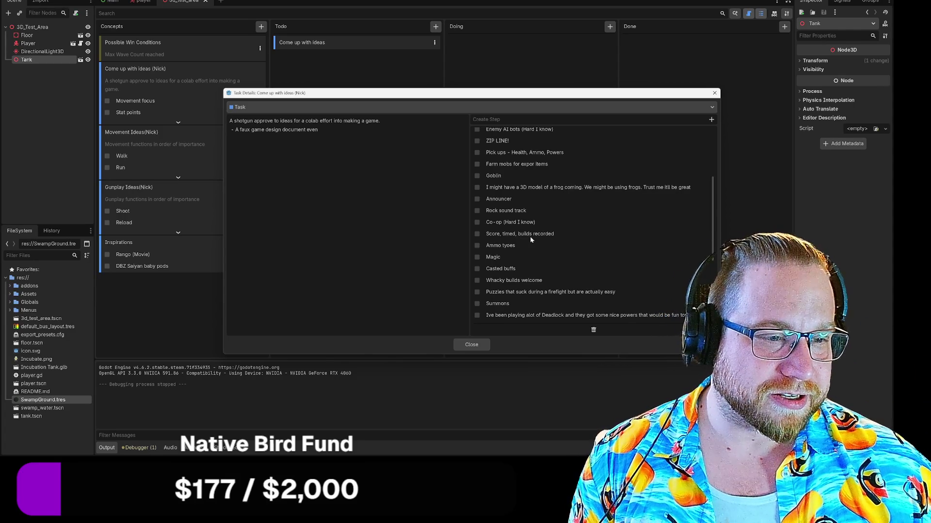
{"action": "mouse_move", "coordinate": [533, 237]}
{"action": "left_mouse_down"}
{"action": "mouse_move", "coordinate": [523, 146]}
{"action": "mouse_move", "coordinate": [530, 139]}
{"action": "mouse_move", "coordinate": [533, 149]}
{"action": "mouse_move", "coordinate": [534, 138]}
{"action": "mouse_move", "coordinate": [534, 160]}
{"action": "mouse_move", "coordinate": [510, 206]}
{"action": "left_mouse_up"}
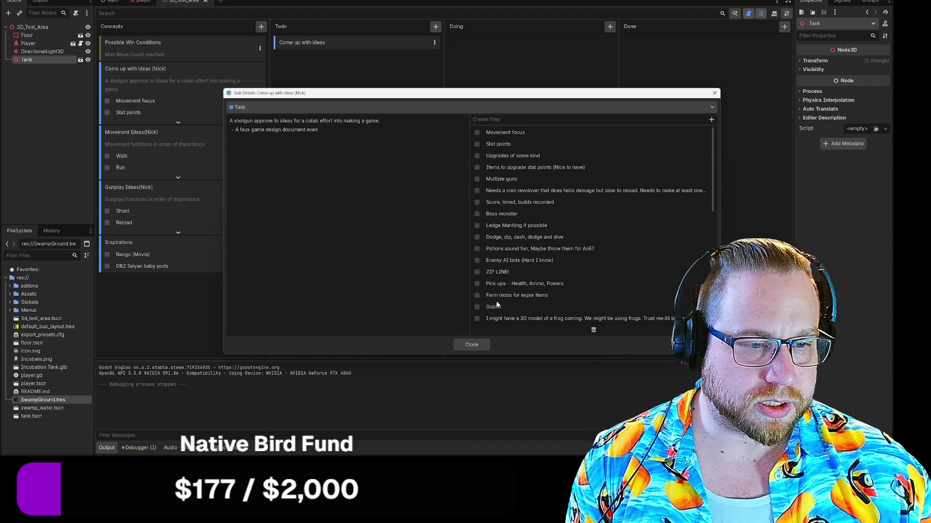
Create an 'A goal' step and drag it just above 'Score, timed, builds recorded'.
{"action": "left_click", "coordinate": [533, 119]}
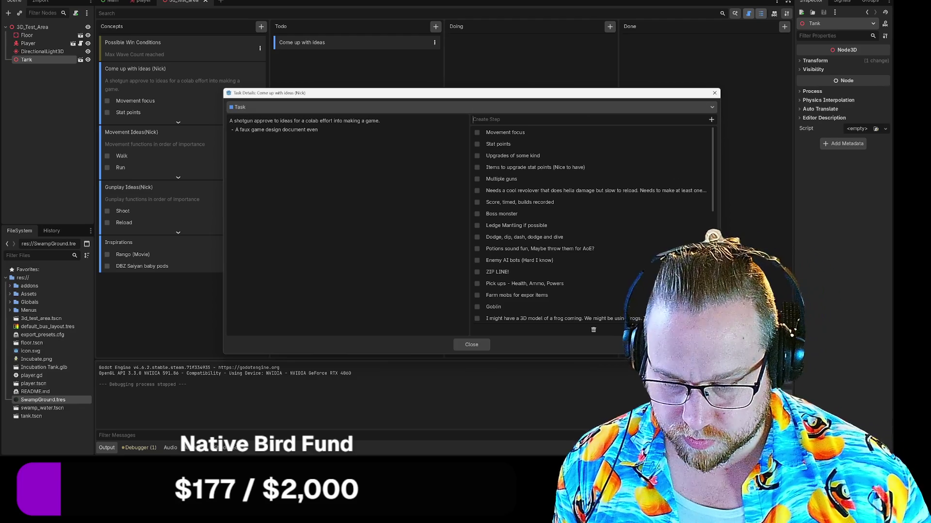
{"action": "type", "text": "A goal"}
{"action": "key", "text": "Return"}
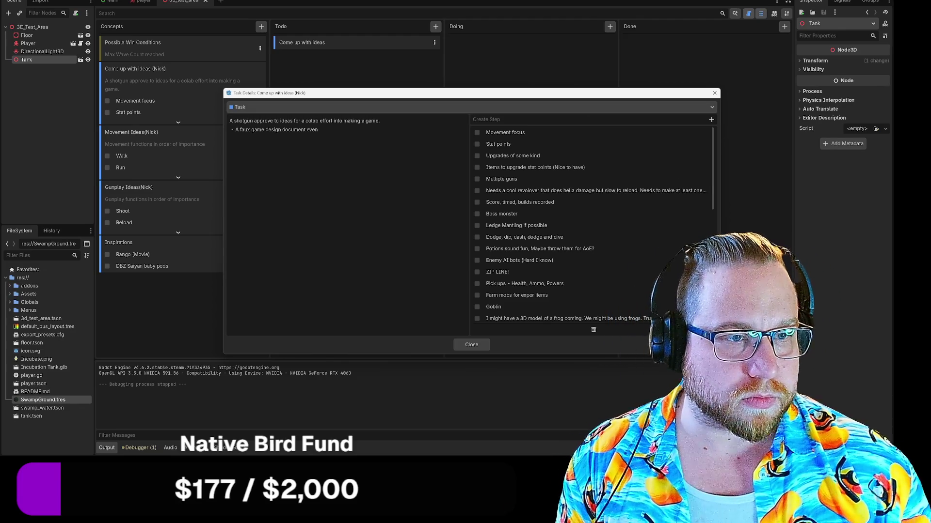
{"action": "scroll", "coordinate": [511, 318], "scroll_direction": "down", "scroll_amount": 8}
{"action": "mouse_move", "coordinate": [499, 319]}
{"action": "left_mouse_down"}
{"action": "mouse_move", "coordinate": [492, 234]}
{"action": "mouse_move", "coordinate": [525, 151]}
{"action": "mouse_move", "coordinate": [523, 131]}
{"action": "mouse_move", "coordinate": [533, 183]}
{"action": "mouse_move", "coordinate": [516, 209]}
{"action": "mouse_move", "coordinate": [513, 202]}
{"action": "left_mouse_up"}
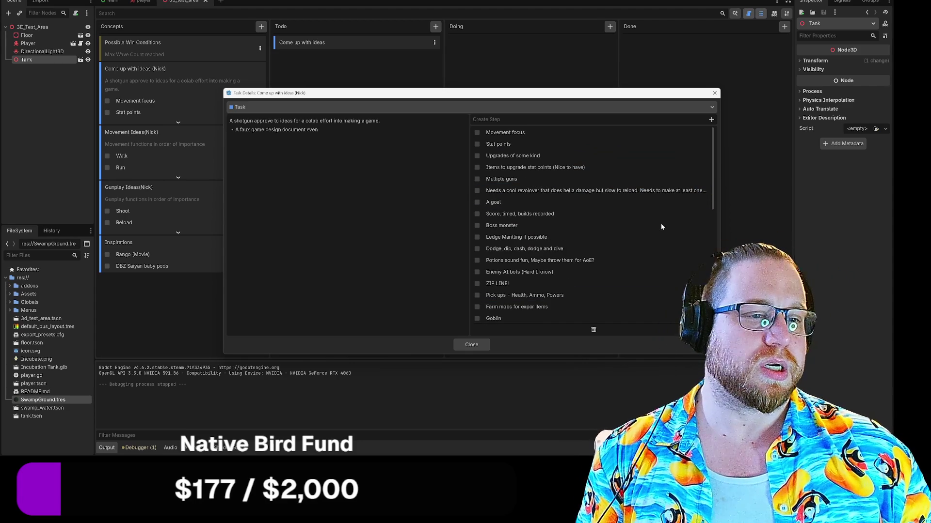
Move 'Ammo tyoes' up next to the gun-related steps.
{"action": "scroll", "coordinate": [649, 228], "scroll_direction": "down", "scroll_amount": 10}
{"action": "scroll", "coordinate": [622, 239], "scroll_direction": "up", "scroll_amount": 5}
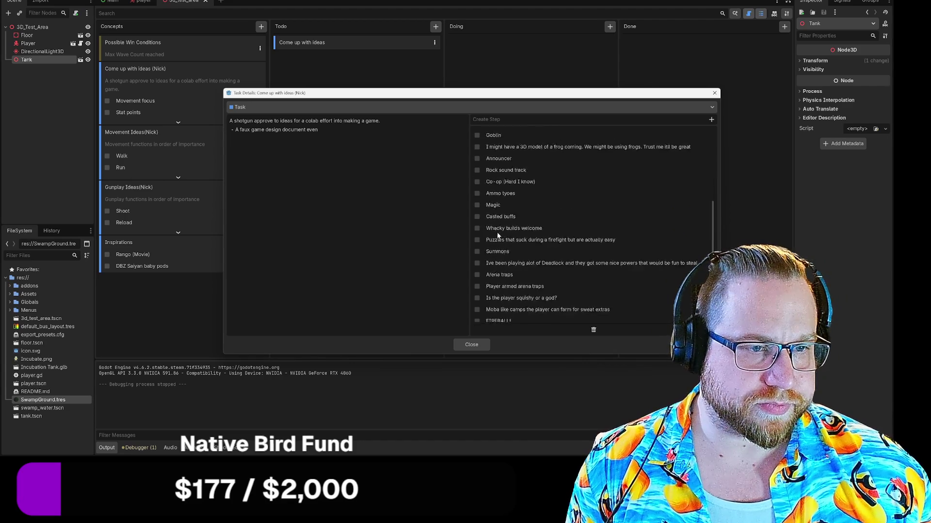
{"action": "scroll", "coordinate": [529, 235], "scroll_direction": "down", "scroll_amount": 3}
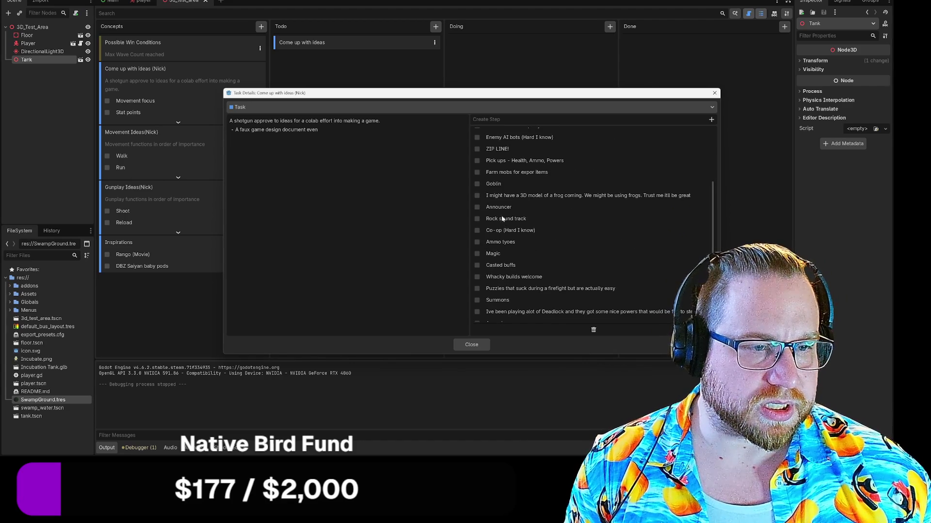
{"action": "scroll", "coordinate": [541, 243], "scroll_direction": "up", "scroll_amount": 1}
{"action": "mouse_move", "coordinate": [500, 270]}
{"action": "left_mouse_down"}
{"action": "mouse_move", "coordinate": [514, 177]}
{"action": "mouse_move", "coordinate": [518, 191]}
{"action": "left_mouse_up"}
Move 'Arena traps' and 'Player armed arena traps' up below the dodge step.
{"action": "scroll", "coordinate": [614, 229], "scroll_direction": "down", "scroll_amount": 10}
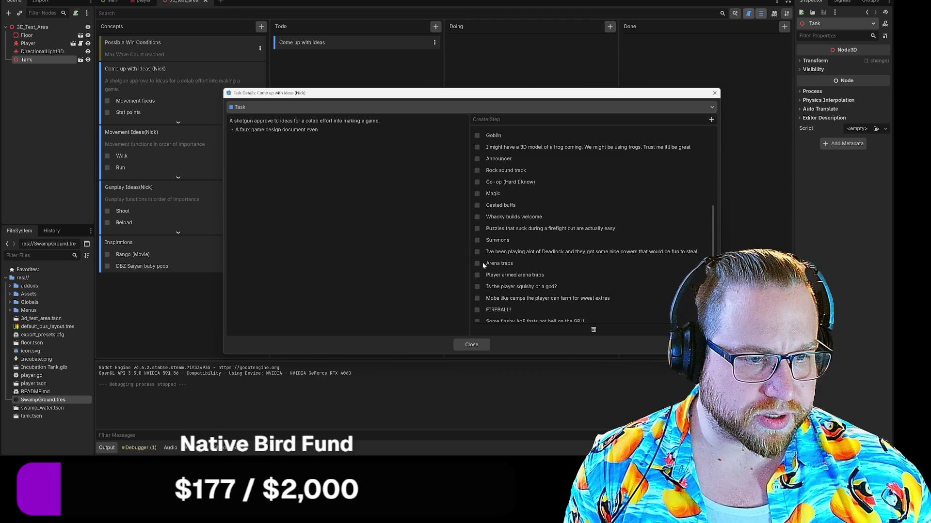
{"action": "mouse_move", "coordinate": [499, 264]}
{"action": "left_mouse_down"}
{"action": "mouse_move", "coordinate": [513, 212]}
{"action": "mouse_move", "coordinate": [514, 251]}
{"action": "mouse_move", "coordinate": [506, 172]}
{"action": "mouse_move", "coordinate": [505, 196]}
{"action": "left_mouse_up"}
{"action": "scroll", "coordinate": [545, 274], "scroll_direction": "down", "scroll_amount": 5}
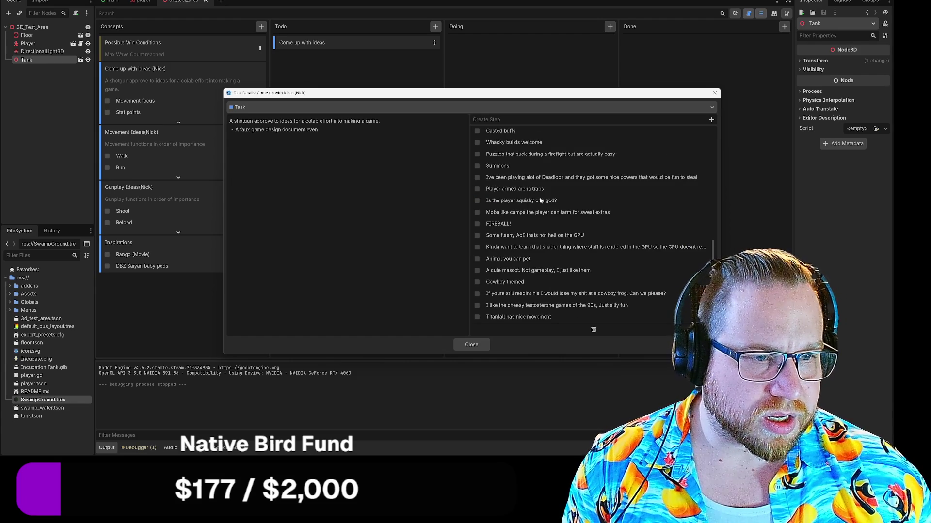
{"action": "scroll", "coordinate": [506, 198], "scroll_direction": "up", "scroll_amount": 2}
{"action": "mouse_move", "coordinate": [497, 214]}
{"action": "left_mouse_down"}
{"action": "mouse_move", "coordinate": [524, 185]}
{"action": "mouse_move", "coordinate": [557, 222]}
{"action": "mouse_move", "coordinate": [518, 197]}
{"action": "left_mouse_up"}
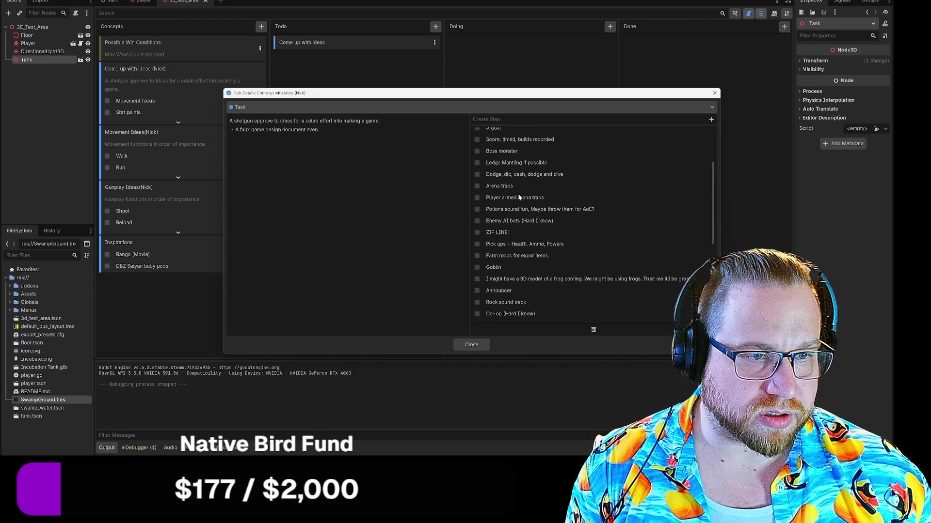
{"action": "scroll", "coordinate": [559, 226], "scroll_direction": "down", "scroll_amount": 5}
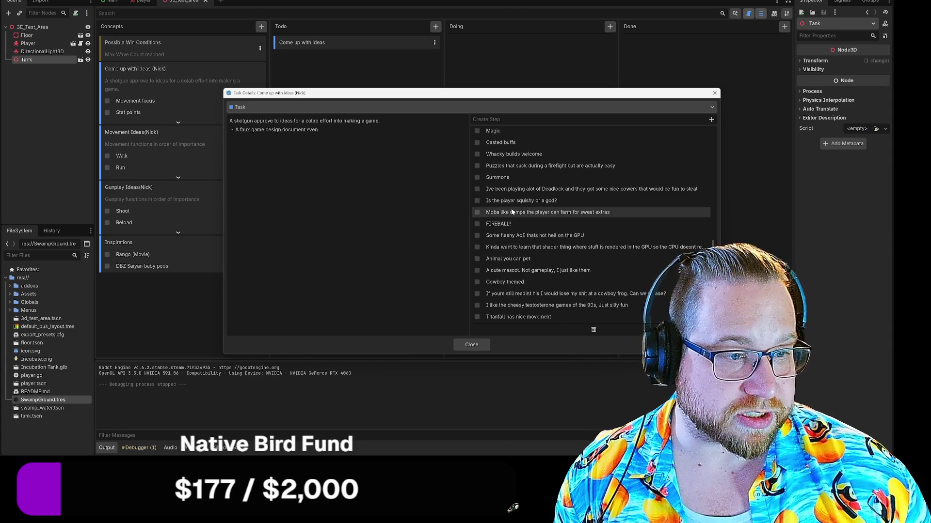
{"action": "mouse_move", "coordinate": [569, 215]}
{"action": "left_mouse_down"}
{"action": "mouse_move", "coordinate": [560, 189]}
{"action": "mouse_move", "coordinate": [562, 202]}
{"action": "mouse_move", "coordinate": [538, 233]}
{"action": "mouse_move", "coordinate": [528, 219]}
{"action": "mouse_move", "coordinate": [520, 230]}
{"action": "left_mouse_up"}
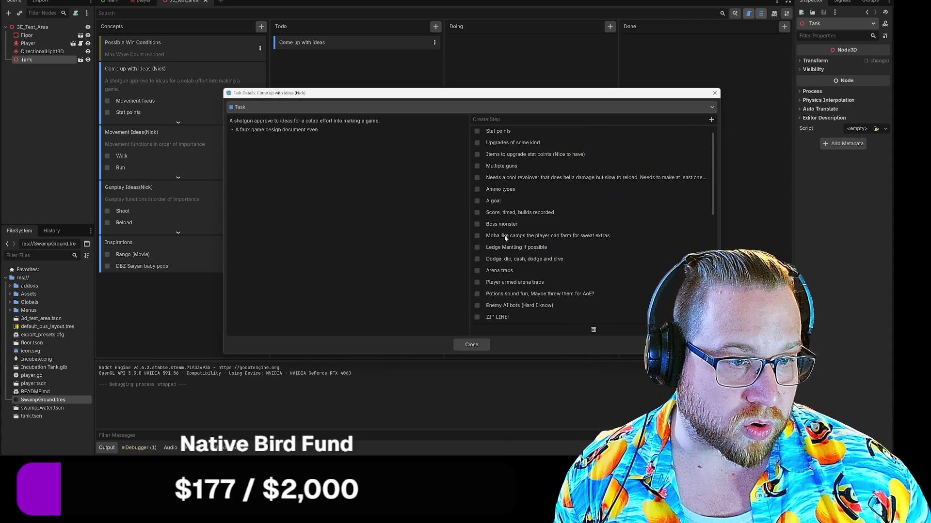
Drag early rows such as Co-op into new positions in the steps list.
{"action": "scroll", "coordinate": [520, 234], "scroll_direction": "down", "scroll_amount": 5}
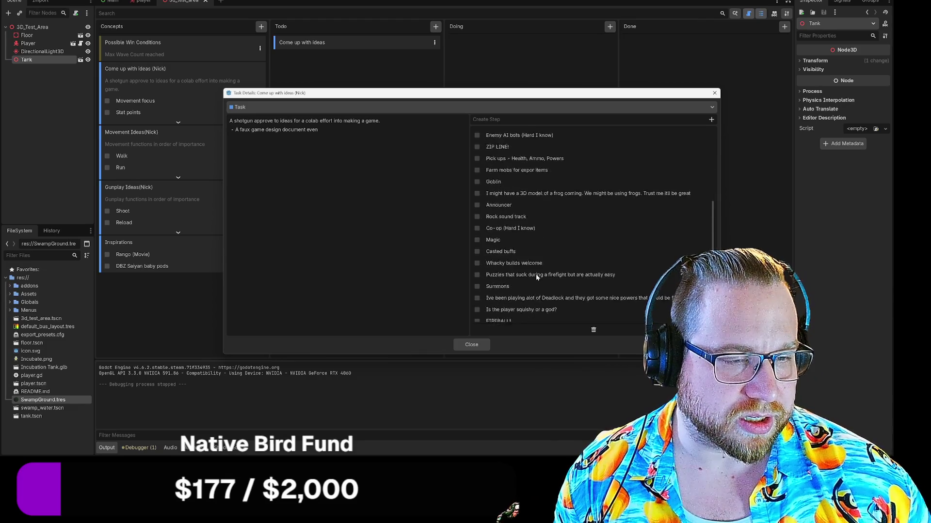
{"action": "mouse_move", "coordinate": [496, 207]}
{"action": "left_mouse_down"}
{"action": "mouse_move", "coordinate": [558, 267]}
{"action": "mouse_move", "coordinate": [543, 290]}
{"action": "mouse_move", "coordinate": [528, 277]}
{"action": "left_mouse_up"}
{"action": "scroll", "coordinate": [559, 266], "scroll_direction": "down", "scroll_amount": 4}
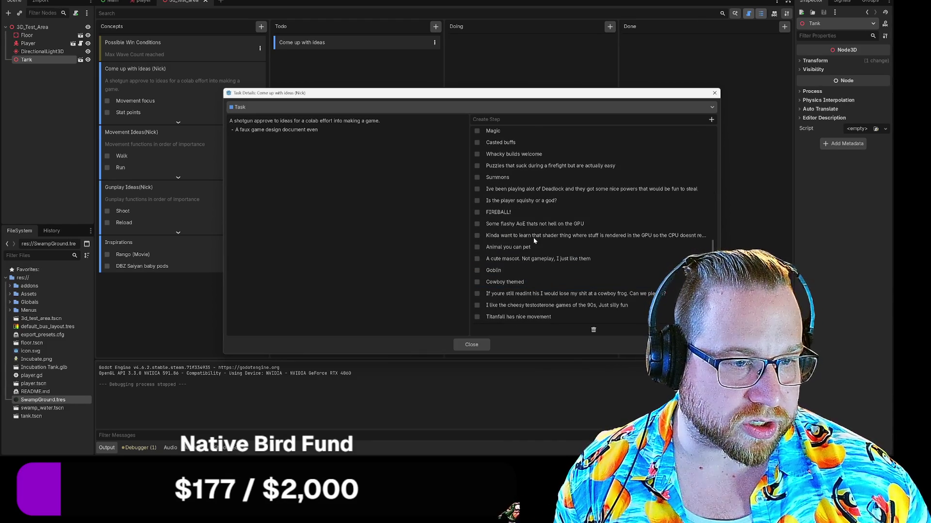
{"action": "scroll", "coordinate": [507, 203], "scroll_direction": "up", "scroll_amount": 1}
{"action": "mouse_move", "coordinate": [500, 203]}
{"action": "left_mouse_down"}
{"action": "mouse_move", "coordinate": [601, 243]}
{"action": "mouse_move", "coordinate": [506, 241]}
{"action": "mouse_move", "coordinate": [500, 217]}
{"action": "mouse_move", "coordinate": [561, 232]}
{"action": "mouse_move", "coordinate": [565, 245]}
{"action": "mouse_move", "coordinate": [522, 138]}
{"action": "left_mouse_up"}
{"action": "scroll", "coordinate": [502, 204], "scroll_direction": "up", "scroll_amount": 3}
{"action": "scroll", "coordinate": [562, 237], "scroll_direction": "up", "scroll_amount": 8}
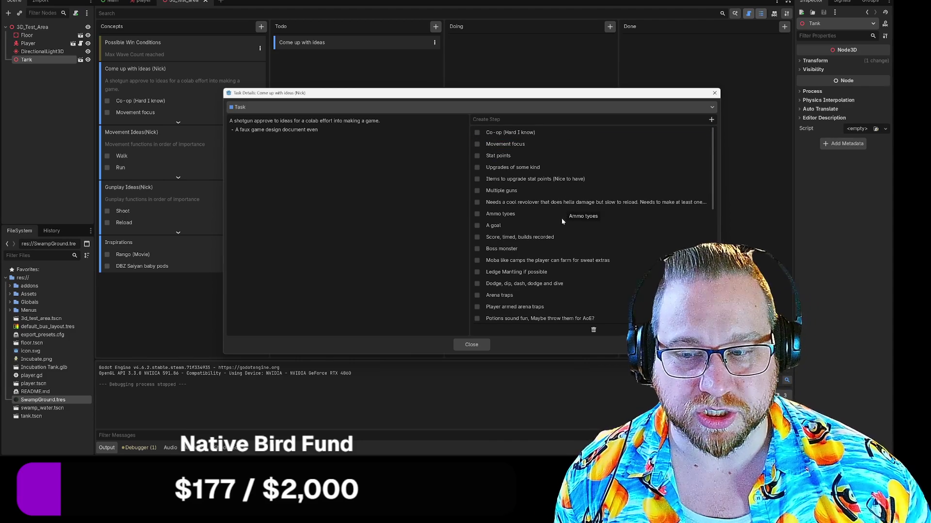
{"action": "scroll", "coordinate": [564, 214], "scroll_direction": "down", "scroll_amount": 10}
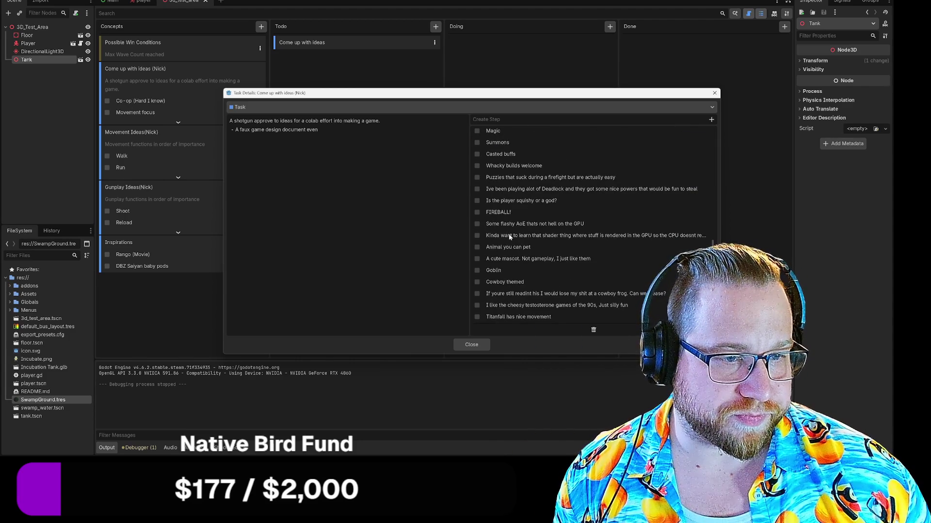
{"action": "scroll", "coordinate": [510, 238], "scroll_direction": "up", "scroll_amount": 3}
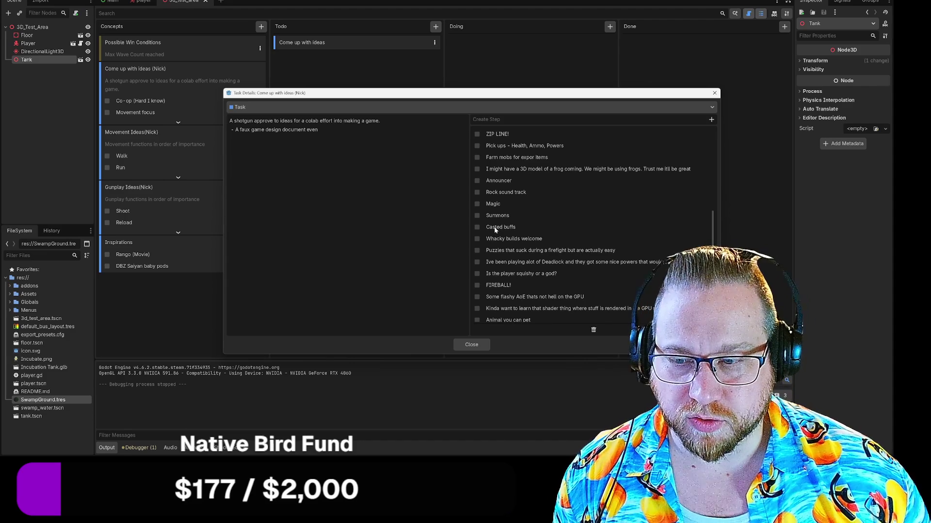
{"action": "scroll", "coordinate": [511, 233], "scroll_direction": "up", "scroll_amount": 1}
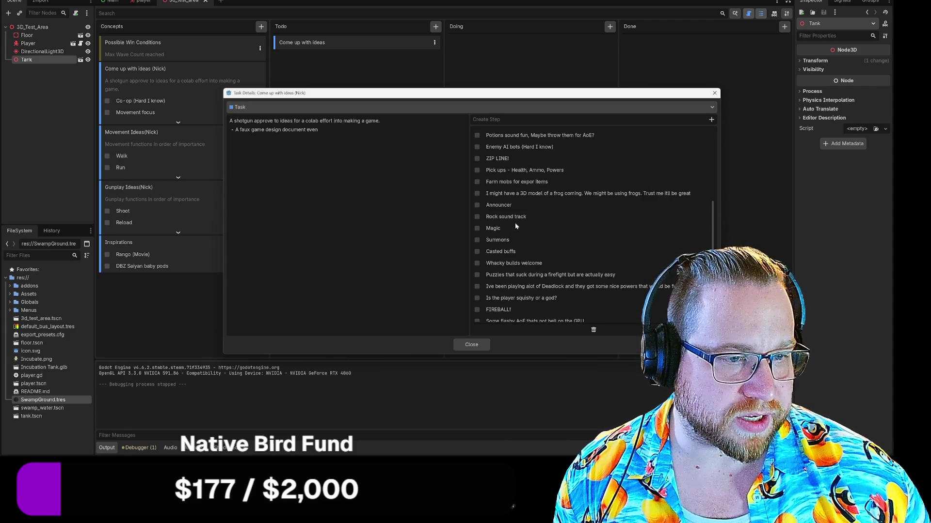
{"action": "mouse_move", "coordinate": [499, 220]}
{"action": "left_mouse_down"}
{"action": "mouse_move", "coordinate": [562, 222]}
{"action": "mouse_move", "coordinate": [528, 147]}
{"action": "mouse_move", "coordinate": [535, 234]}
{"action": "mouse_move", "coordinate": [507, 237]}
{"action": "mouse_move", "coordinate": [513, 227]}
{"action": "left_mouse_up"}
{"action": "scroll", "coordinate": [552, 224], "scroll_direction": "up", "scroll_amount": 8}
{"action": "scroll", "coordinate": [543, 249], "scroll_direction": "down", "scroll_amount": 10}
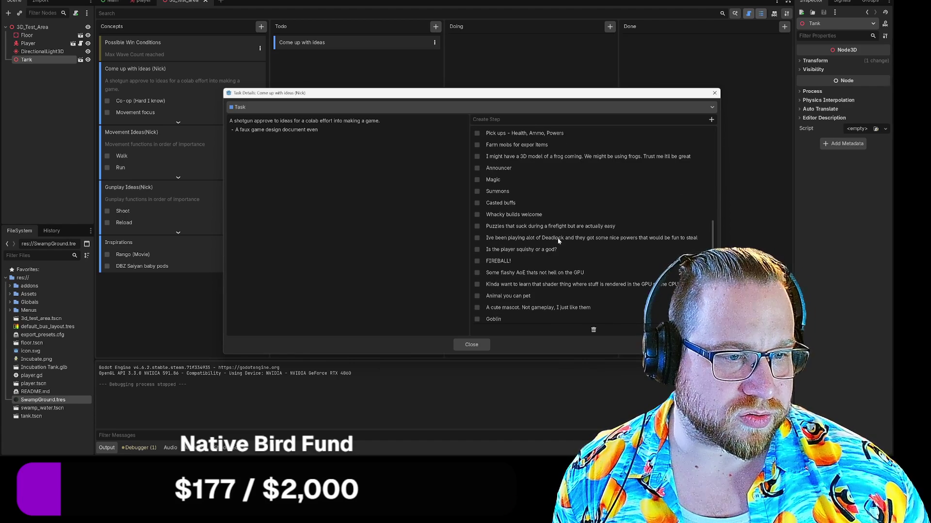
Move the firefight puzzles step and another row higher up the list.
{"action": "mouse_move", "coordinate": [544, 228]}
{"action": "left_mouse_down"}
{"action": "mouse_move", "coordinate": [556, 228]}
{"action": "mouse_move", "coordinate": [532, 205]}
{"action": "left_mouse_up"}
{"action": "scroll", "coordinate": [545, 267], "scroll_direction": "down", "scroll_amount": 5}
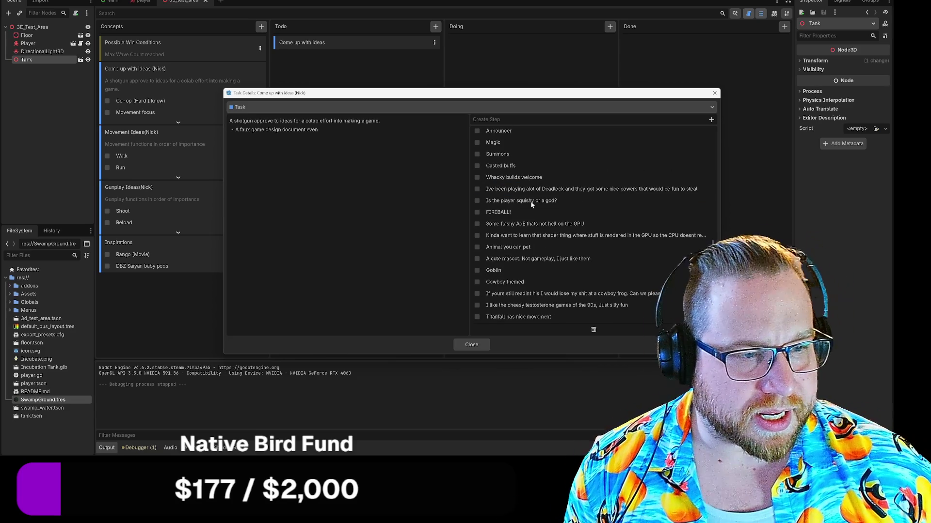
{"action": "mouse_move", "coordinate": [532, 205]}
{"action": "left_mouse_down"}
{"action": "mouse_move", "coordinate": [569, 218]}
{"action": "mouse_move", "coordinate": [543, 160]}
{"action": "mouse_move", "coordinate": [550, 136]}
{"action": "mouse_move", "coordinate": [533, 141]}
{"action": "left_mouse_up"}
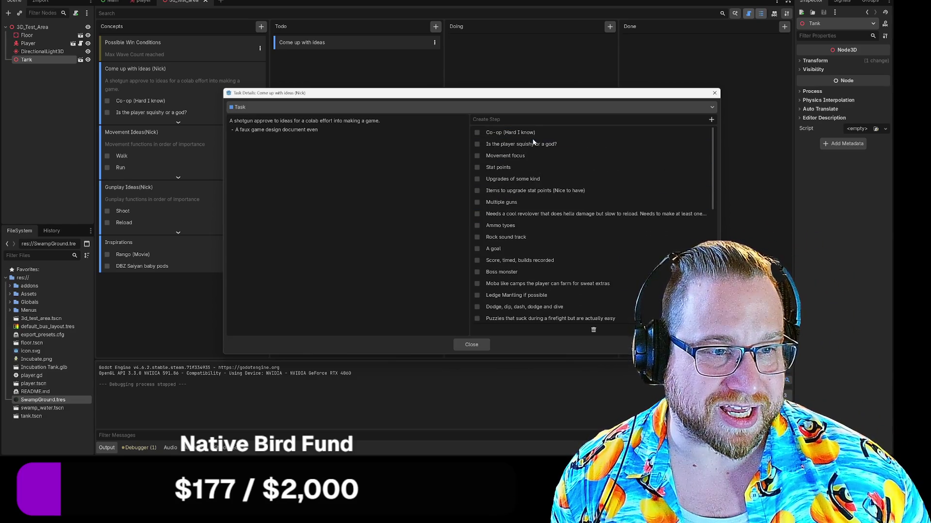
{"action": "scroll", "coordinate": [585, 263], "scroll_direction": "down", "scroll_amount": 7}
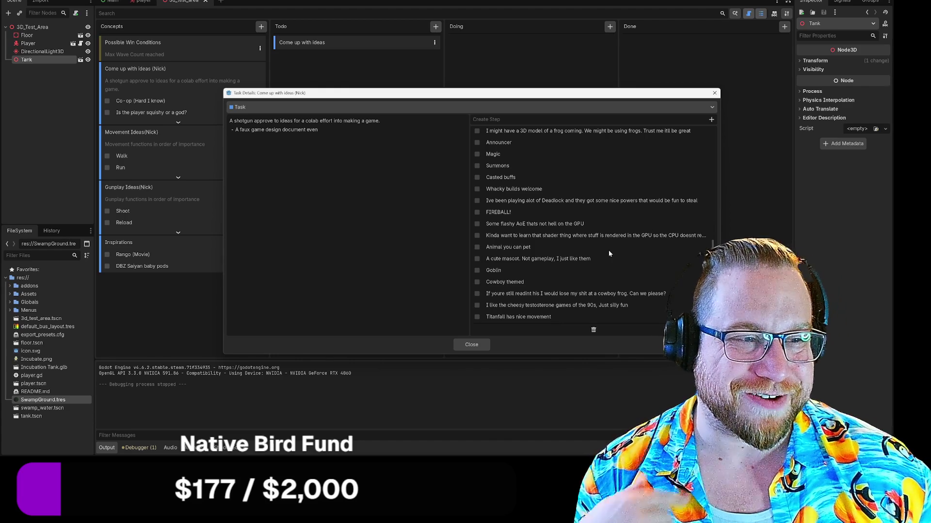
{"action": "scroll", "coordinate": [590, 232], "scroll_direction": "up", "scroll_amount": 5}
{"action": "mouse_move", "coordinate": [530, 212]}
{"action": "left_mouse_down"}
{"action": "mouse_move", "coordinate": [550, 192]}
{"action": "mouse_move", "coordinate": [536, 191]}
{"action": "mouse_move", "coordinate": [533, 165]}
{"action": "mouse_move", "coordinate": [548, 212]}
{"action": "mouse_move", "coordinate": [549, 200]}
{"action": "left_mouse_up"}
{"action": "scroll", "coordinate": [565, 234], "scroll_direction": "down", "scroll_amount": 10}
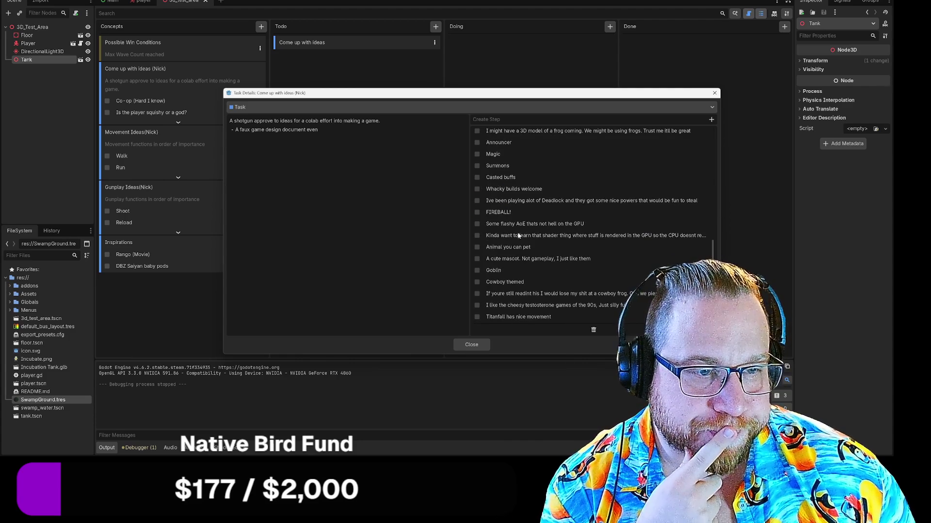
{"action": "scroll", "coordinate": [521, 235], "scroll_direction": "up", "scroll_amount": 3}
Place the Announcer step just below Movement focus.
{"action": "mouse_move", "coordinate": [499, 216]}
{"action": "left_mouse_down"}
{"action": "mouse_move", "coordinate": [536, 205]}
{"action": "mouse_move", "coordinate": [531, 137]}
{"action": "mouse_move", "coordinate": [529, 159]}
{"action": "left_mouse_up"}
{"action": "scroll", "coordinate": [535, 204], "scroll_direction": "up", "scroll_amount": 8}
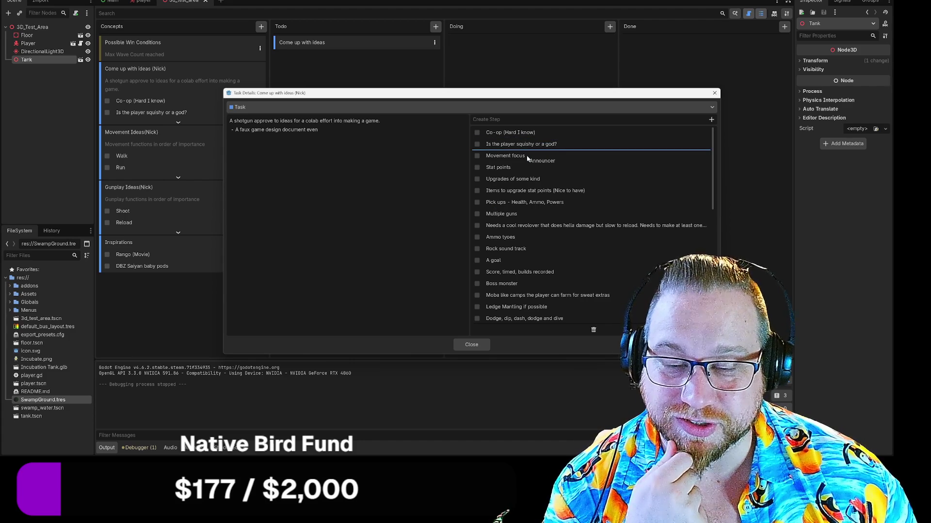
{"action": "left_click_drag", "start_coordinate": [528, 158], "coordinate": [535, 167]}
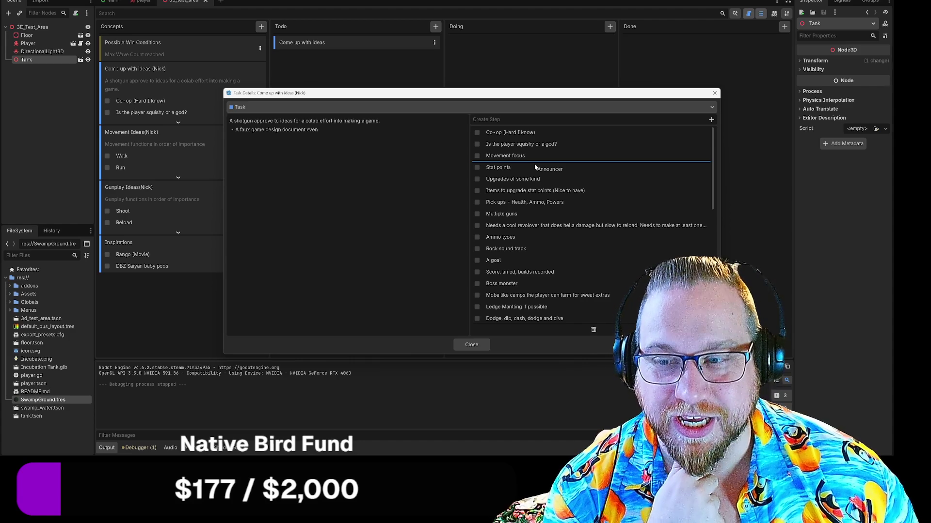
{"action": "mouse_move", "coordinate": [535, 167]}
{"action": "left_mouse_down"}
{"action": "mouse_move", "coordinate": [502, 188]}
{"action": "mouse_move", "coordinate": [535, 194]}
{"action": "mouse_move", "coordinate": [522, 178]}
{"action": "mouse_move", "coordinate": [515, 209]}
{"action": "mouse_move", "coordinate": [513, 166]}
{"action": "left_mouse_up"}
{"action": "scroll", "coordinate": [579, 245], "scroll_direction": "down", "scroll_amount": 5}
{"action": "scroll", "coordinate": [535, 197], "scroll_direction": "up", "scroll_amount": 5}
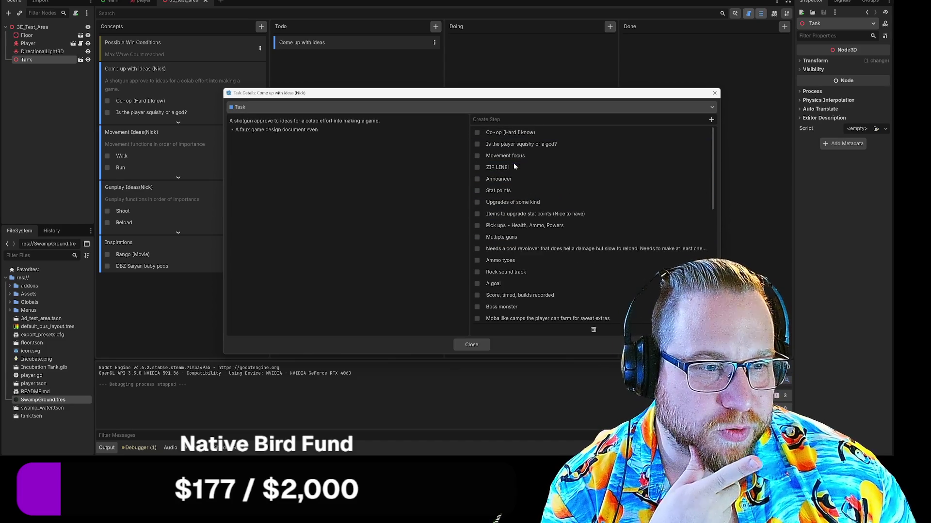
{"action": "scroll", "coordinate": [562, 209], "scroll_direction": "down", "scroll_amount": 8}
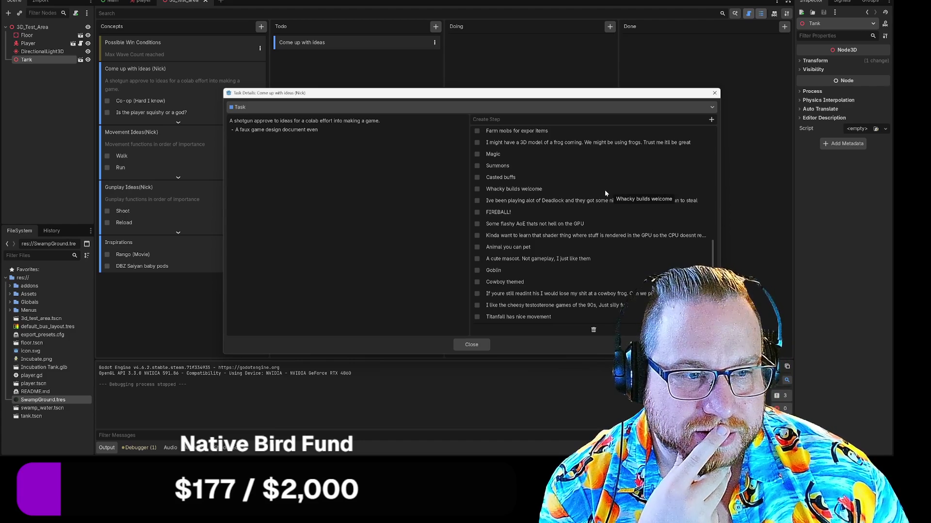
{"action": "scroll", "coordinate": [595, 208], "scroll_direction": "up", "scroll_amount": 1}
Move two more step rows lower in the list and close the task details.
{"action": "mouse_move", "coordinate": [578, 225]}
{"action": "left_mouse_down"}
{"action": "mouse_move", "coordinate": [606, 228]}
{"action": "mouse_move", "coordinate": [606, 293]}
{"action": "left_mouse_up"}
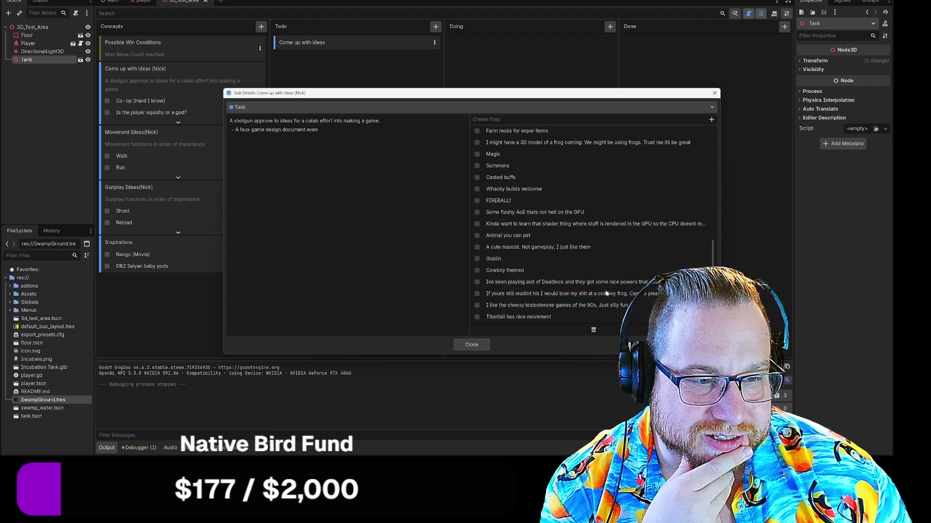
{"action": "scroll", "coordinate": [607, 290], "scroll_direction": "up", "scroll_amount": 3}
{"action": "scroll", "coordinate": [561, 264], "scroll_direction": "up", "scroll_amount": 1}
{"action": "mouse_move", "coordinate": [565, 240]}
{"action": "left_mouse_down"}
{"action": "mouse_move", "coordinate": [582, 277]}
{"action": "mouse_move", "coordinate": [562, 285]}
{"action": "left_mouse_up"}
{"action": "scroll", "coordinate": [557, 231], "scroll_direction": "up", "scroll_amount": 4}
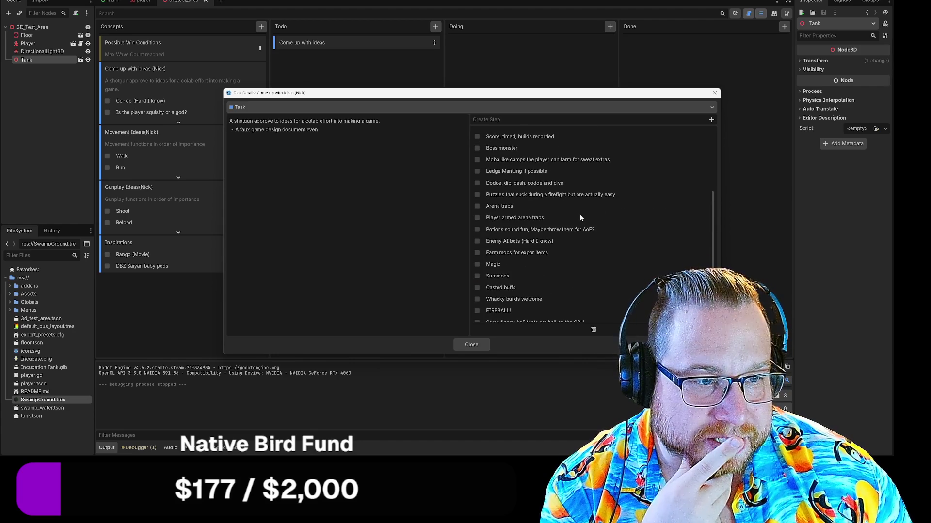
{"action": "scroll", "coordinate": [581, 219], "scroll_direction": "up", "scroll_amount": 2}
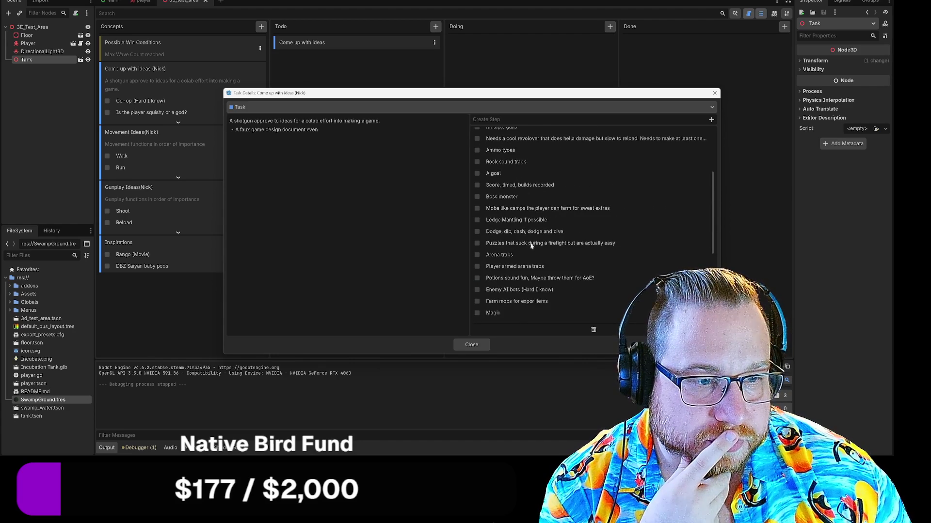
{"action": "scroll", "coordinate": [531, 245], "scroll_direction": "down", "scroll_amount": 6}
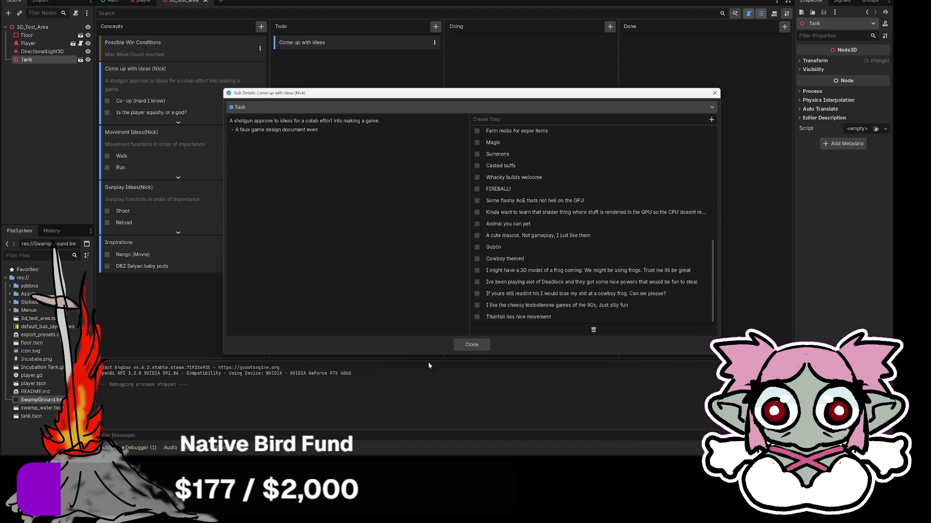
{"action": "left_click", "coordinate": [467, 344]}
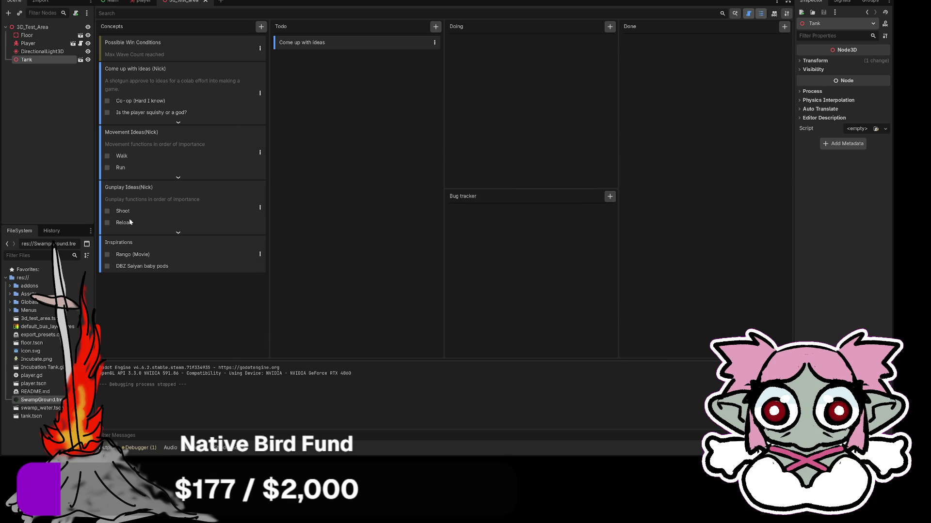
Review the Gunplay Ideas(Nick) steps from Shoot through Chaingun, then close the card.
{"action": "left_click", "coordinate": [260, 207]}
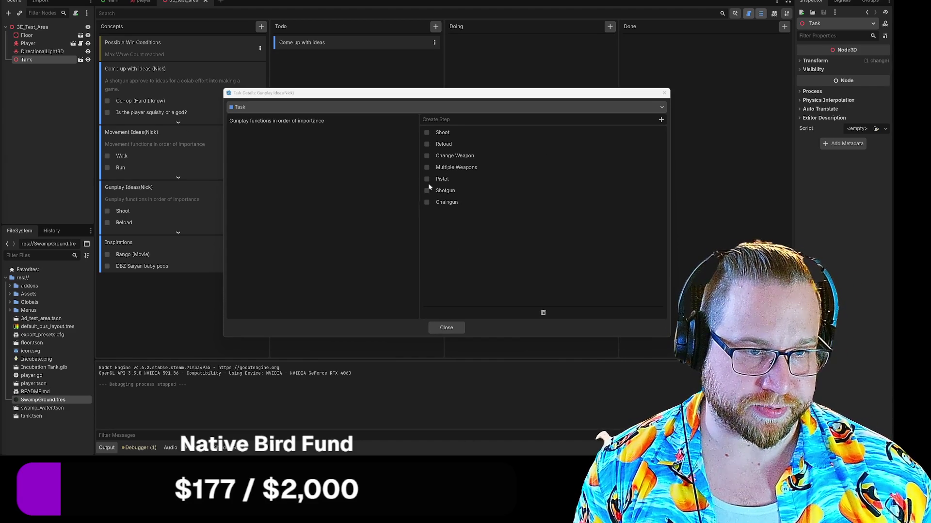
{"action": "left_click", "coordinate": [457, 329]}
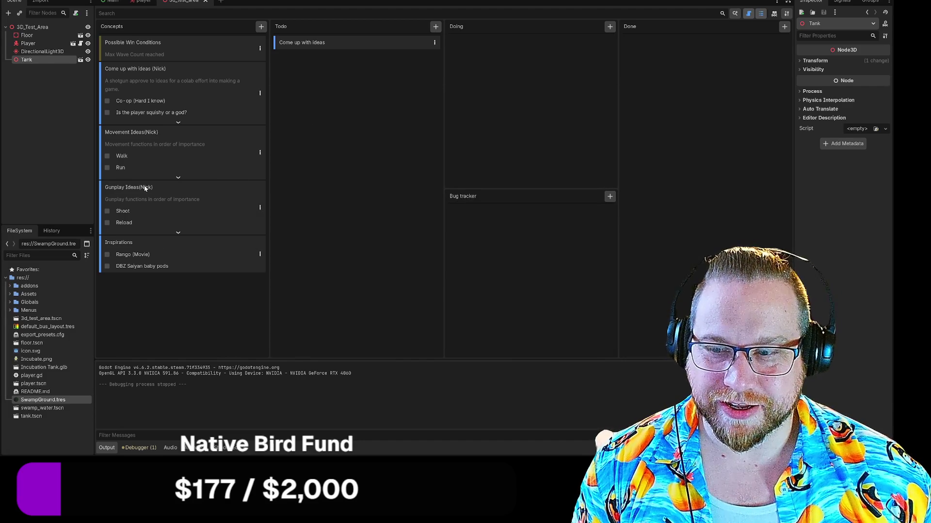
{"action": "mouse_move", "coordinate": [144, 188]}
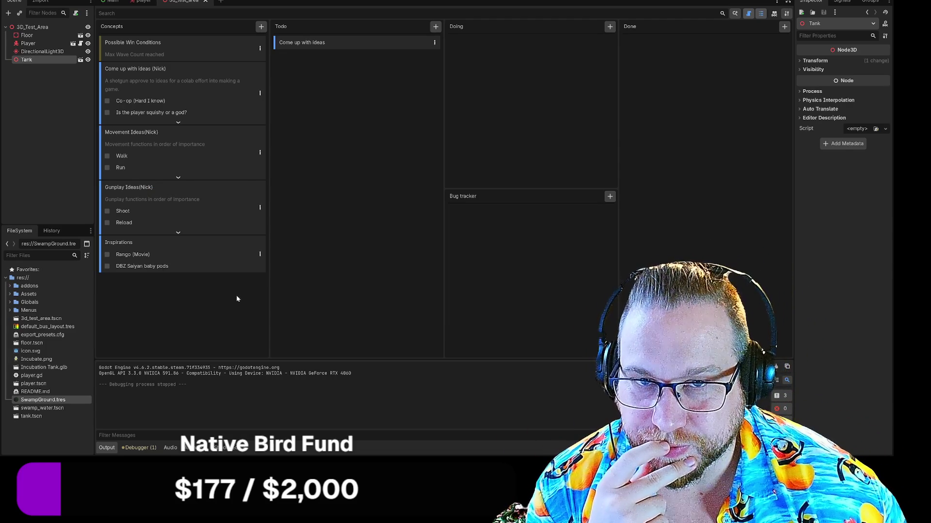
{"action": "left_click", "coordinate": [261, 28]}
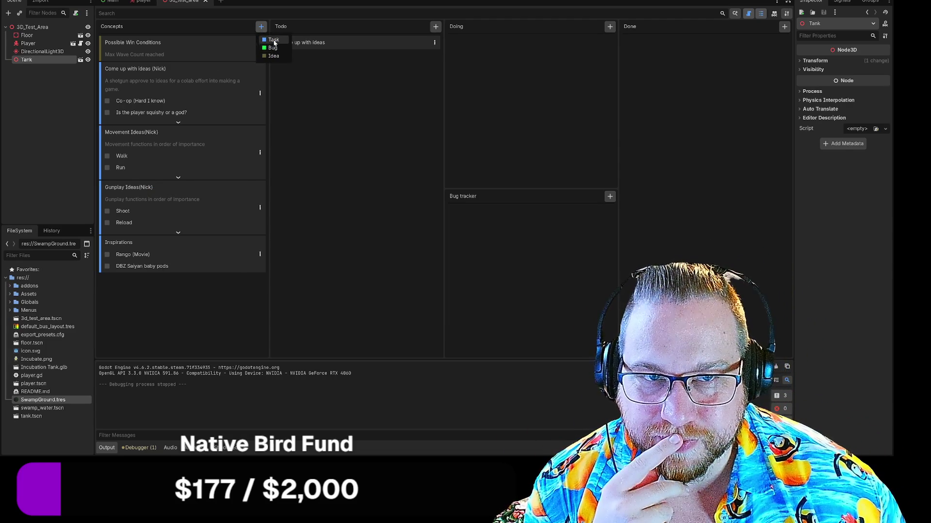
Create a Task card titled 'Magic Ideas(Nick)' in the Concepts column.
{"action": "left_click", "coordinate": [273, 40]}
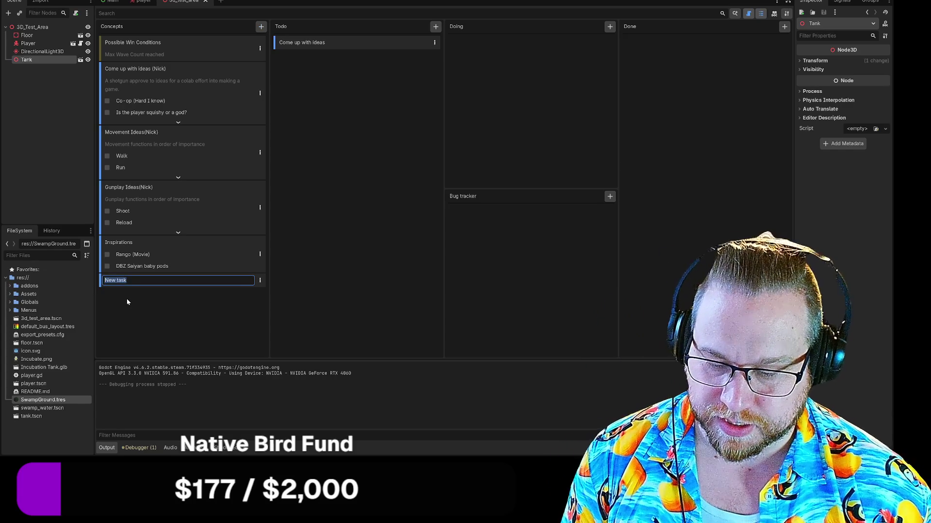
{"action": "type", "text": "Magi"}
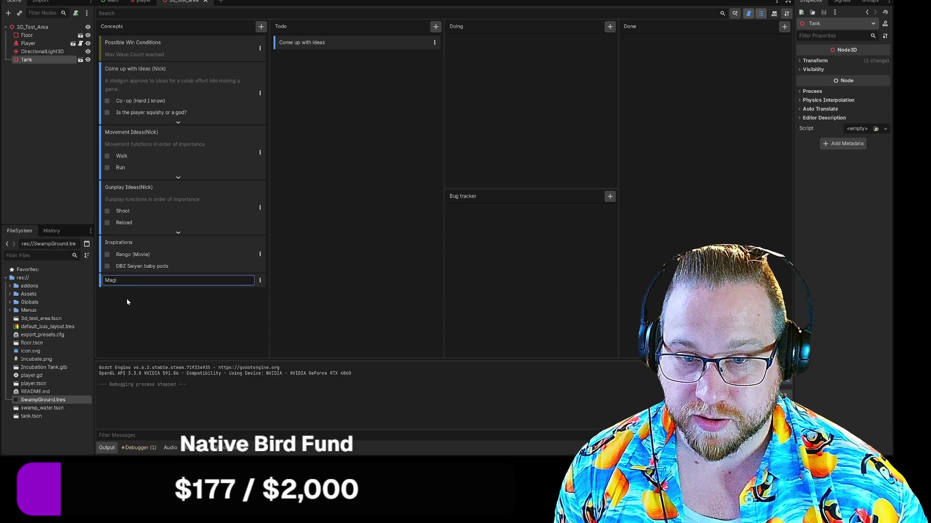
{"action": "type", "text": "c Ideas"}
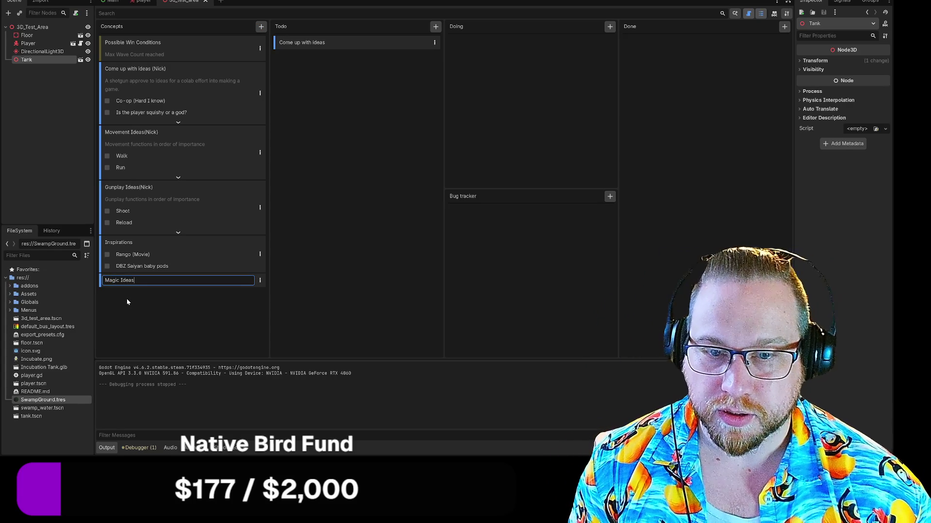
{"action": "type", "text": "(Nick"}
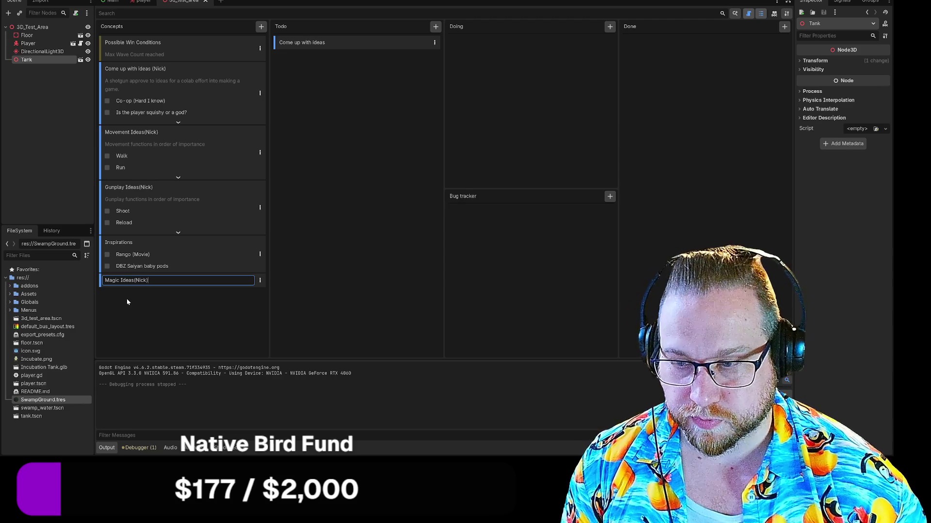
{"action": "key", "text": "Return"}
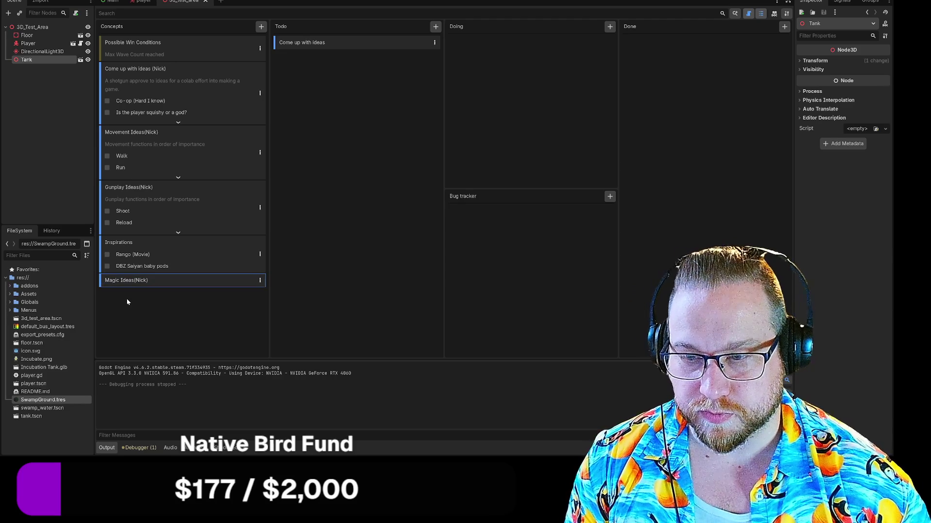
{"action": "left_click", "coordinate": [156, 306]}
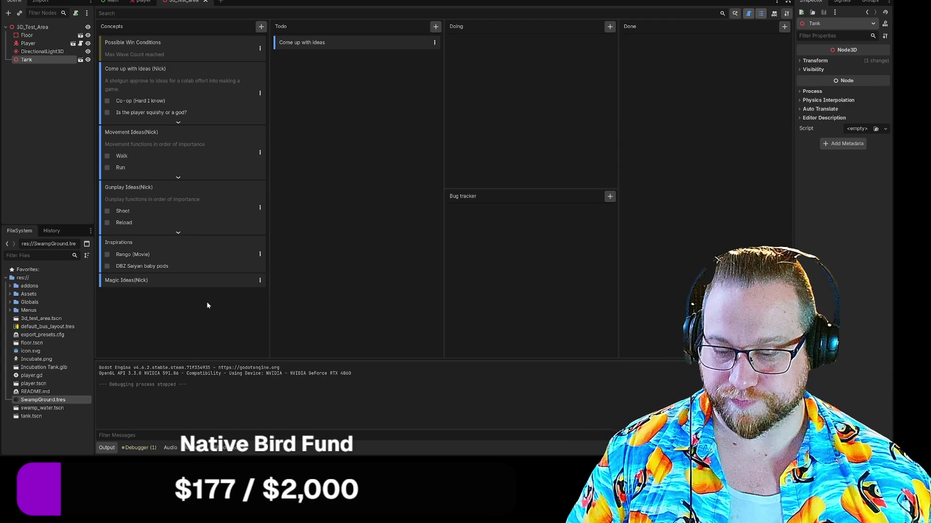
Move the Inspirations card below Magic Ideas(Nick) and glance over Movement Ideas' steps.
{"action": "left_click_drag", "start_coordinate": [169, 249], "coordinate": [171, 296]}
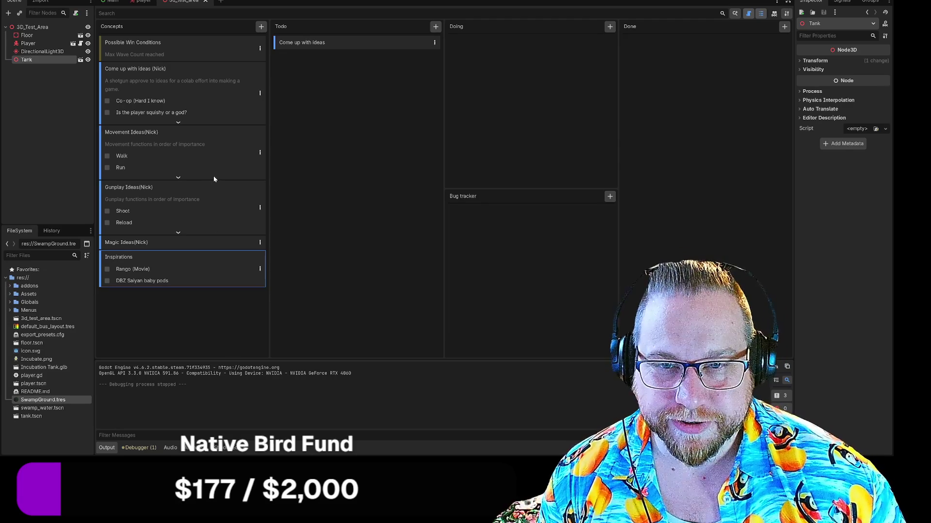
{"action": "left_click", "coordinate": [192, 178]}
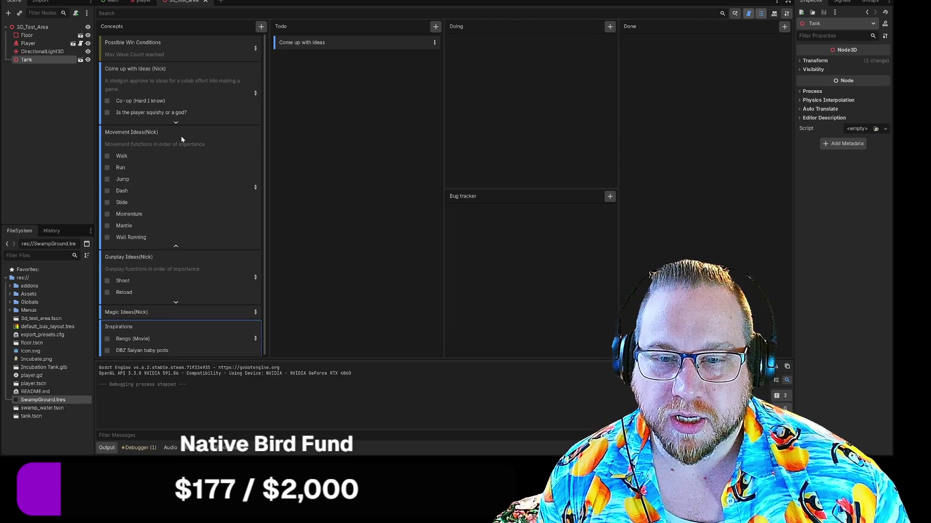
{"action": "left_click", "coordinate": [176, 246]}
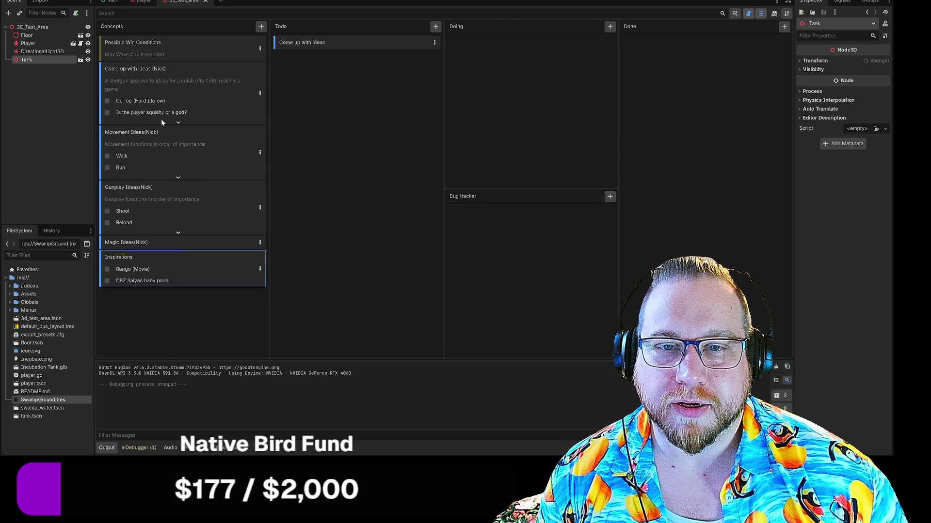
Copy Gunplay's description 'functions in order of importance' and paste it into Magic Ideas(Nick).
{"action": "double_click", "coordinate": [182, 200]}
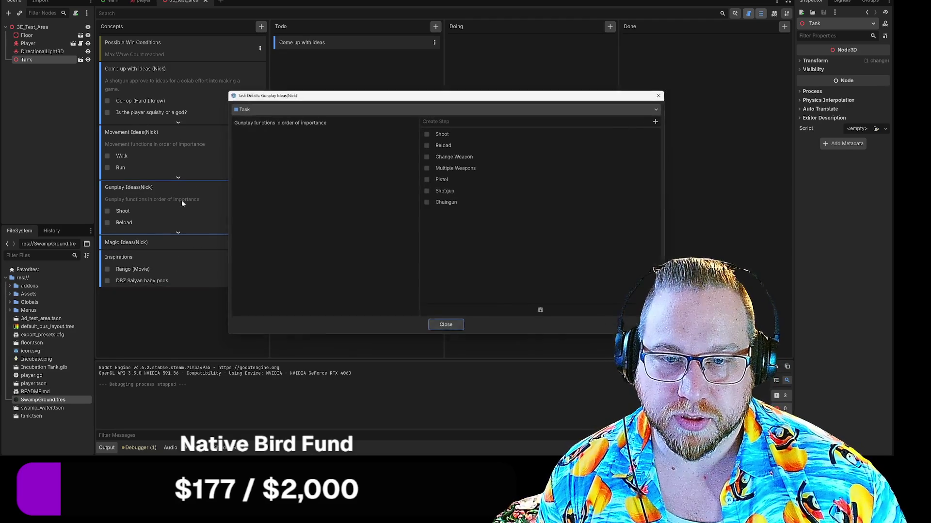
{"action": "left_click_drag", "start_coordinate": [324, 121], "coordinate": [249, 120]}
{"action": "key", "text": "ctrl+c"}
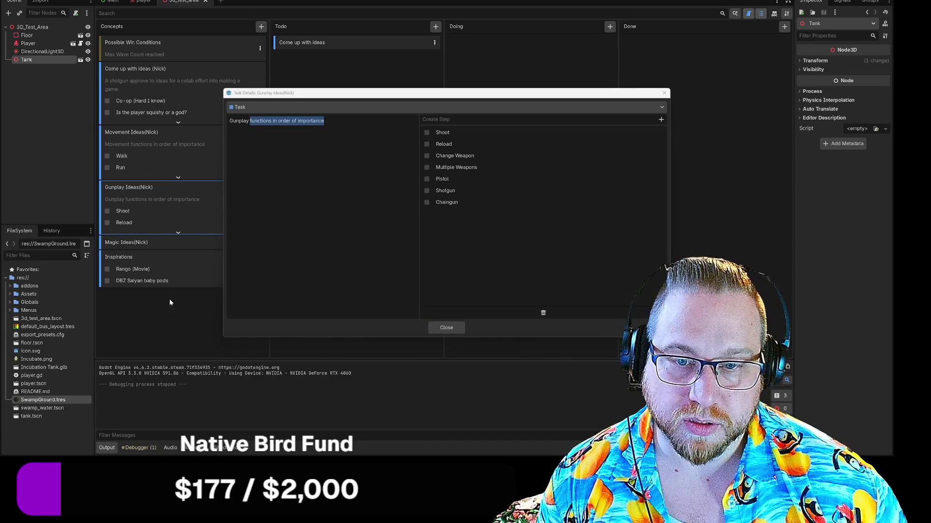
{"action": "left_click", "coordinate": [444, 328]}
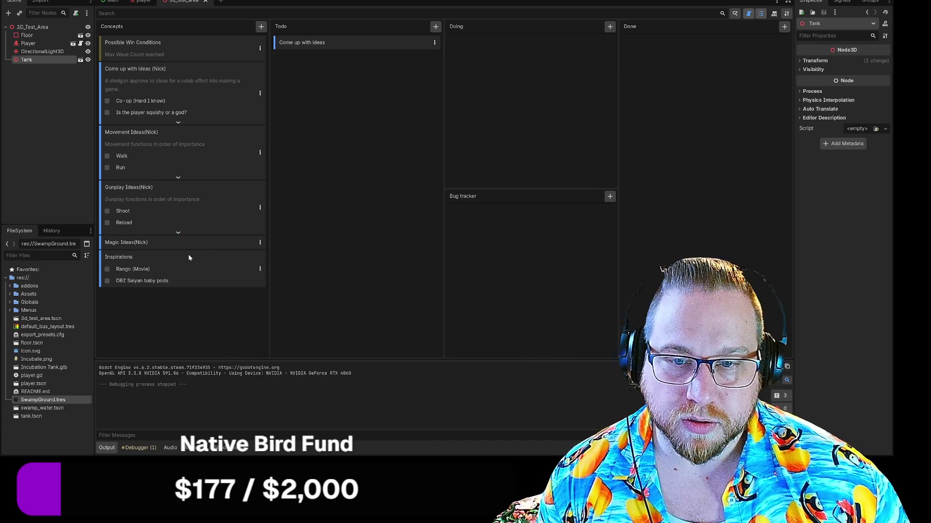
{"action": "double_click", "coordinate": [265, 245]}
{"action": "key", "text": "ctrl+v"}
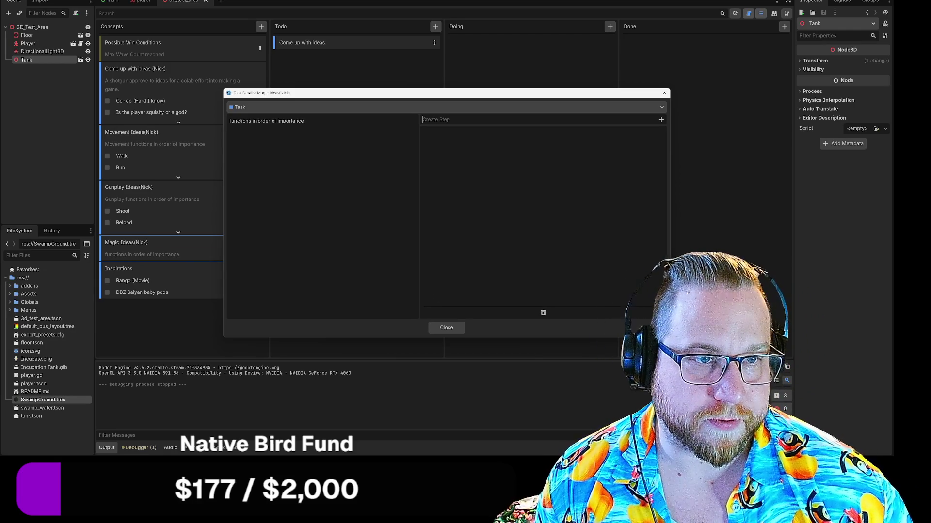
Add Heal and AoE damage as steps on the Magic Ideas card.
{"action": "type", "text": "Heal"}
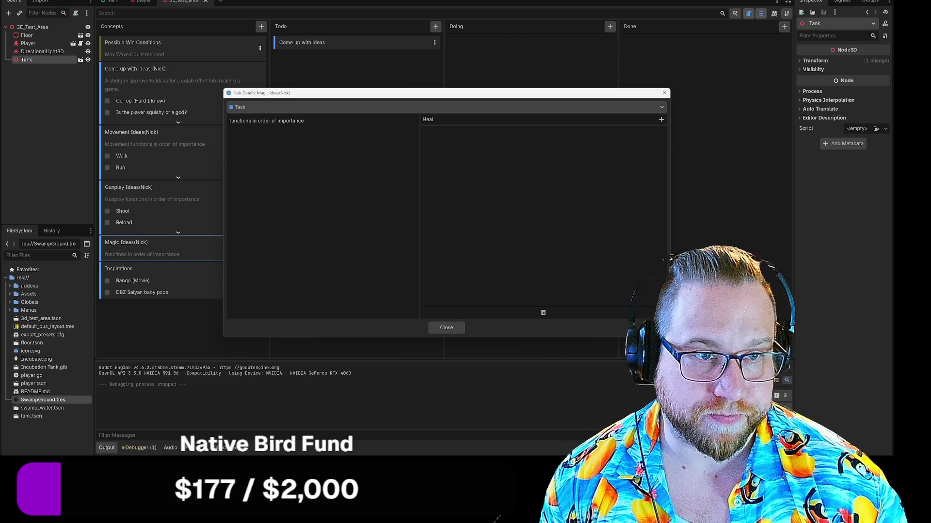
{"action": "key", "text": "Return"}
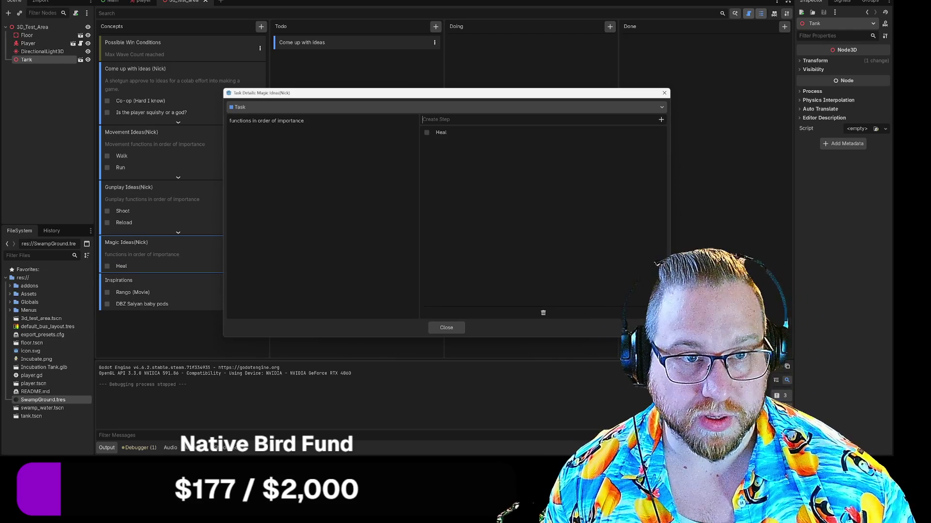
{"action": "left_click", "coordinate": [459, 133]}
{"action": "type", "text": "self"}
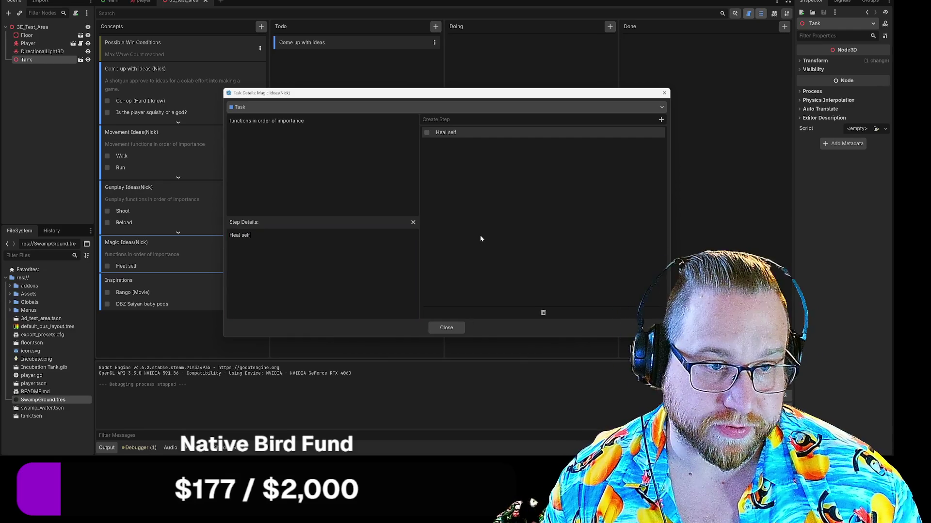
{"action": "type", "text": "Dam"}
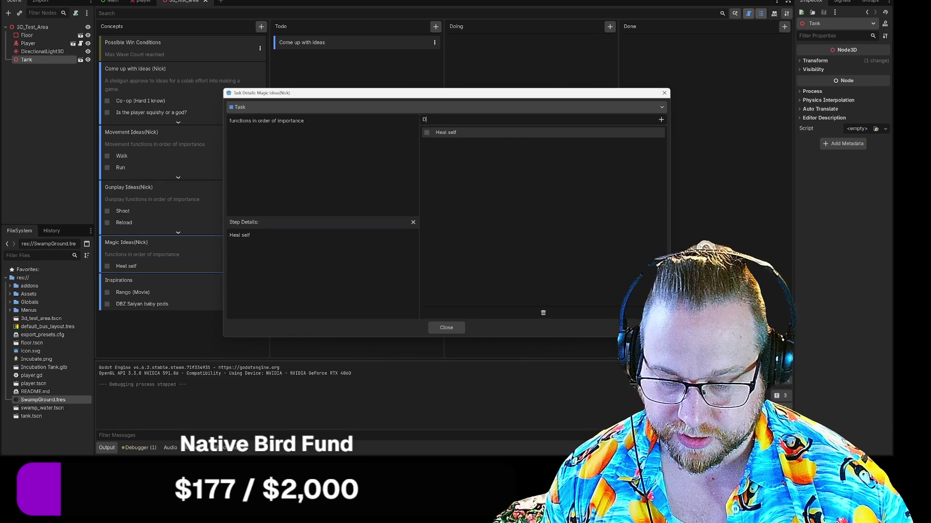
{"action": "key", "text": "BackSpace"}
{"action": "key", "text": "BackSpace"}
{"action": "type", "text": "AoE damage"}
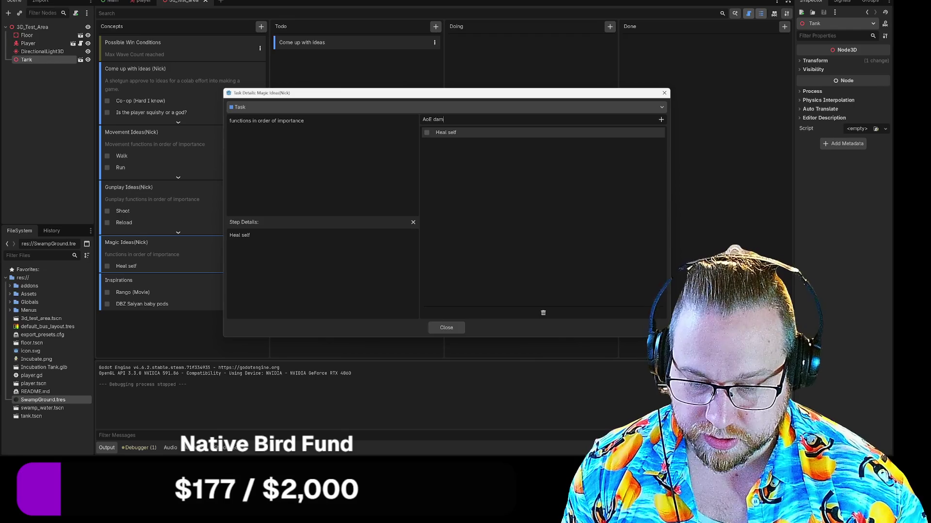
{"action": "key", "text": "Return"}
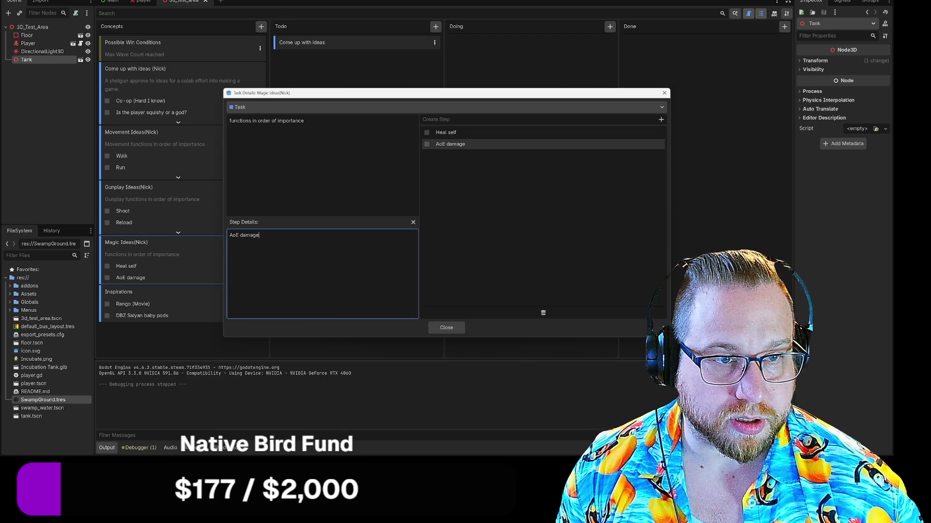
{"action": "left_click", "coordinate": [533, 120]}
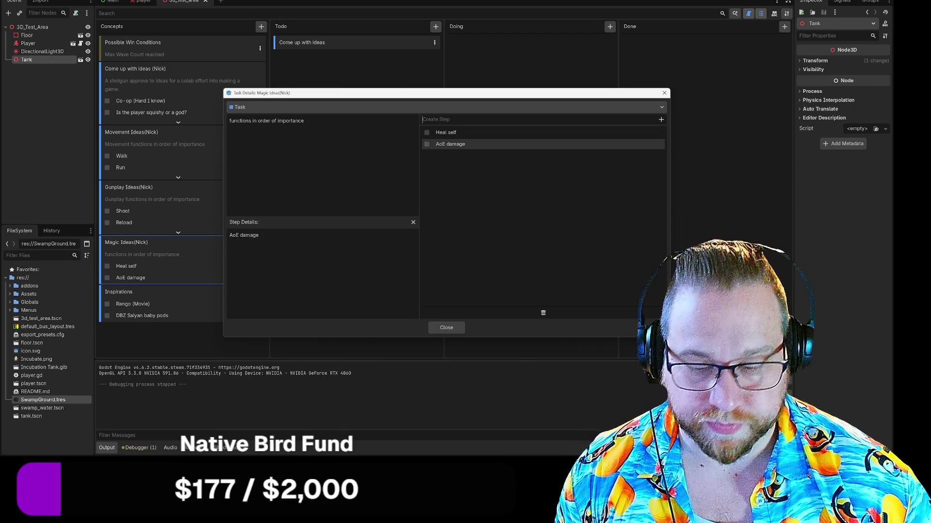
{"action": "left_click", "coordinate": [413, 222]}
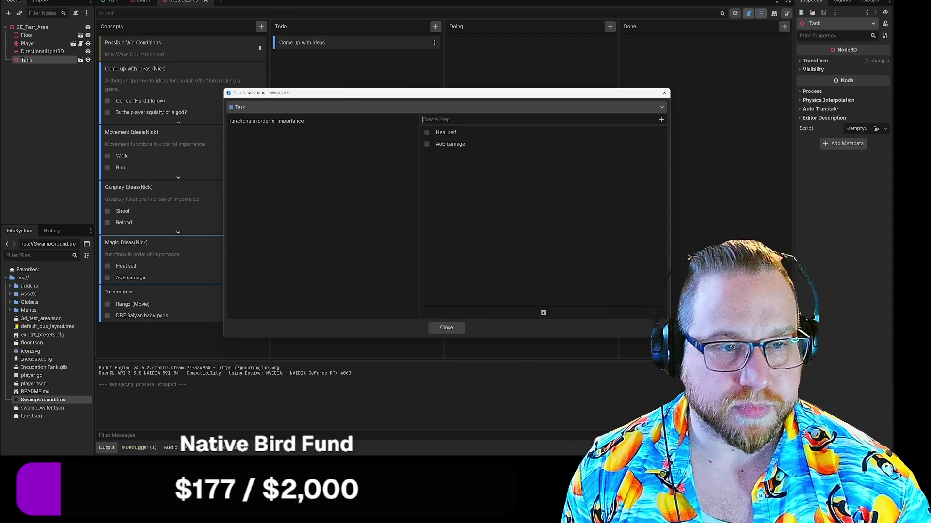
Add Sustained AoE Damage, AoE Heal and Sustained AoE Heal as further steps.
{"action": "type", "text": "Sustaine"}
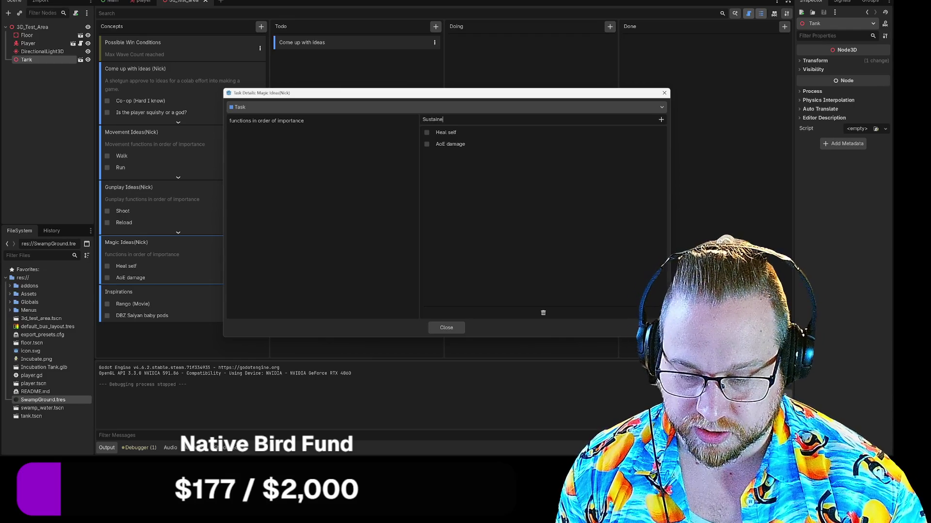
{"action": "type", "text": "Damage"}
{"action": "key", "text": "Return"}
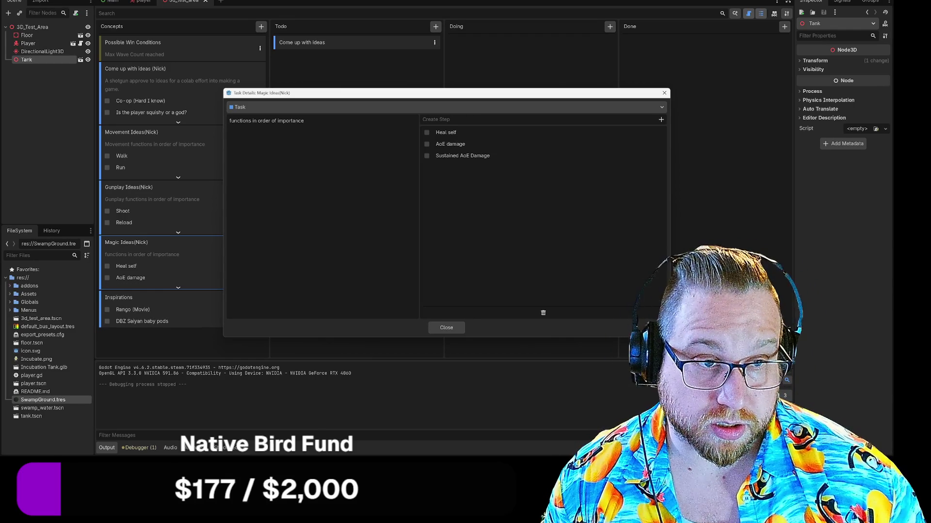
{"action": "type", "text": "AoE Heal"}
{"action": "key", "text": "Return"}
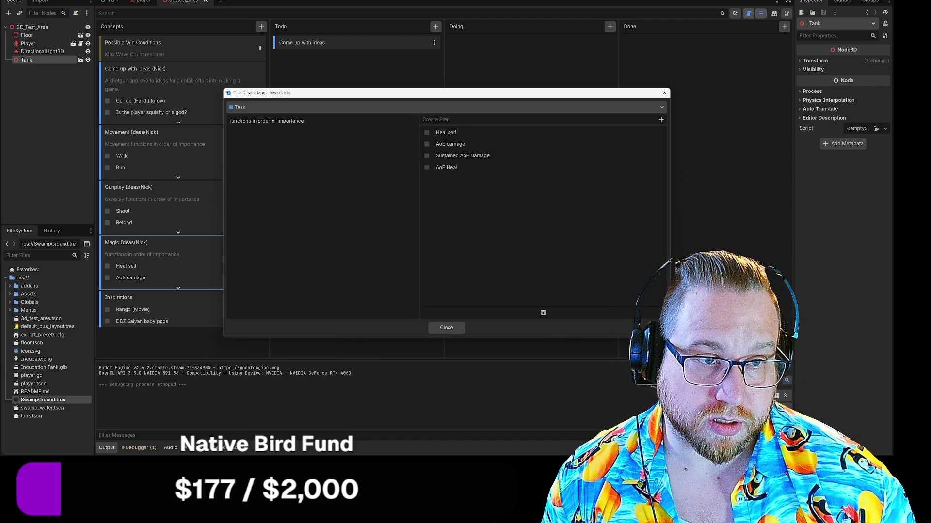
{"action": "type", "text": "Sustaianed Ao"}
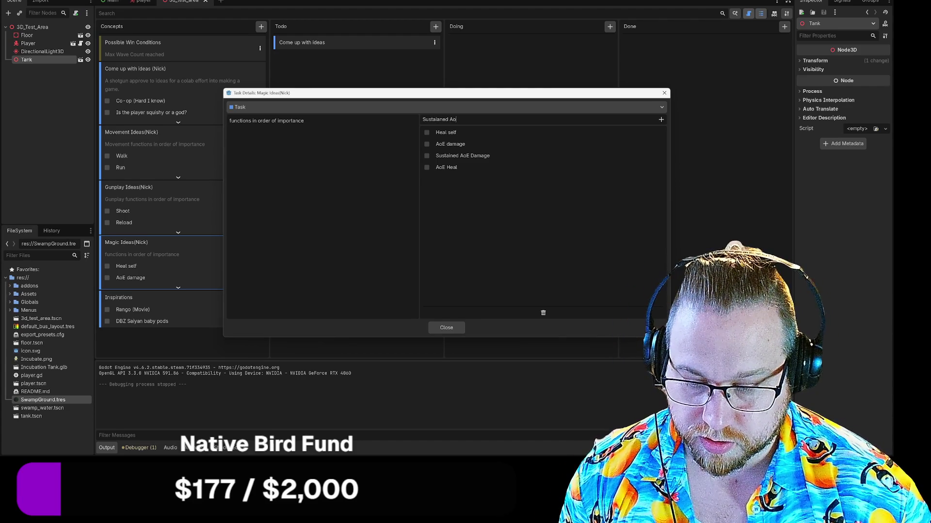
{"action": "type", "text": "Heal"}
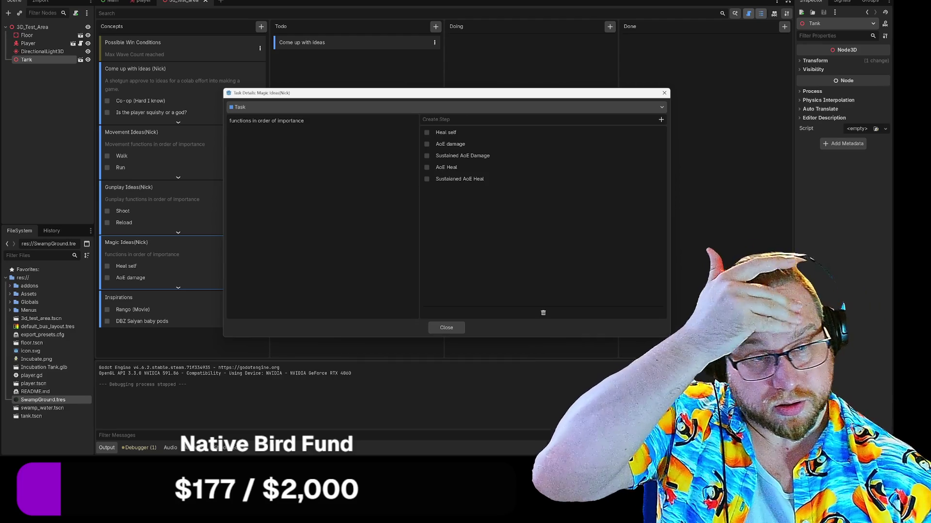
{"action": "key", "text": "Return"}
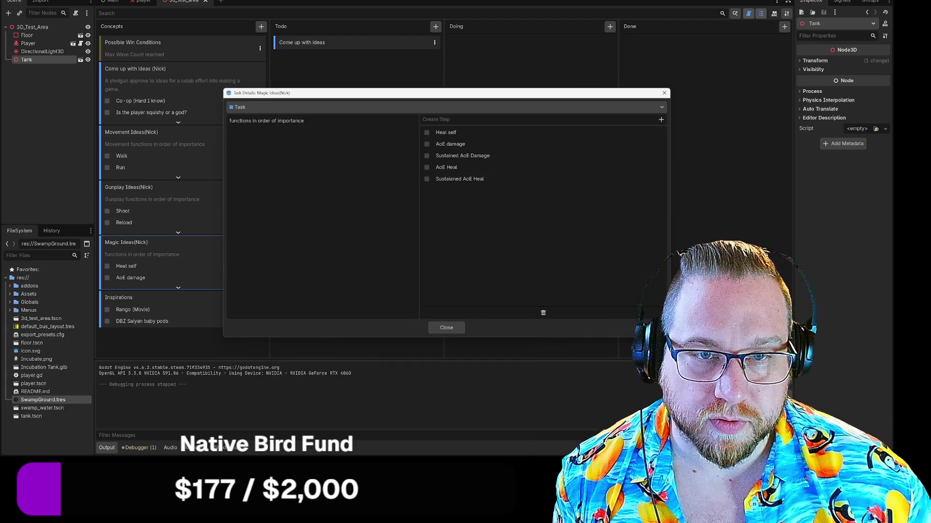
Prefix the card description with 'Magic', then add Poison, Debuff and Self Buff steps.
{"action": "key", "text": "Home"}
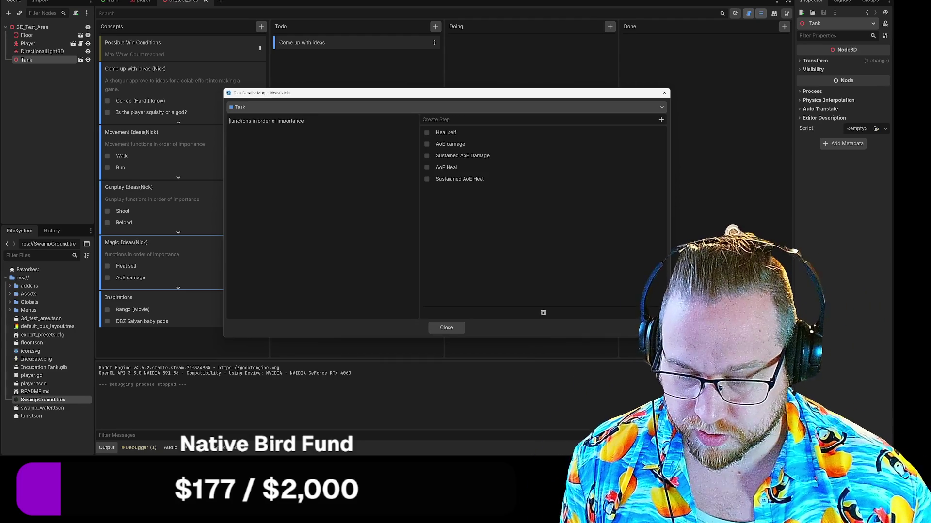
{"action": "type", "text": "Magic"}
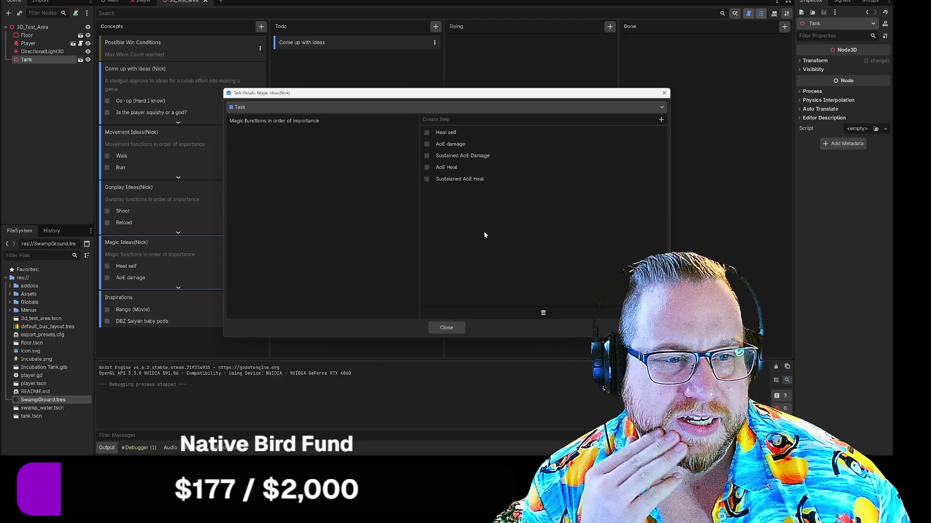
{"action": "key", "text": "Tab"}
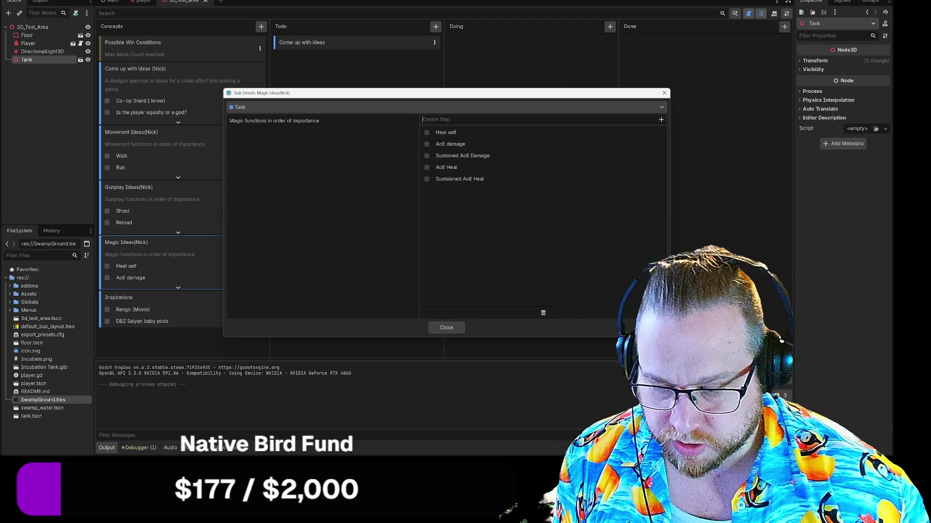
{"action": "type", "text": "Poison"}
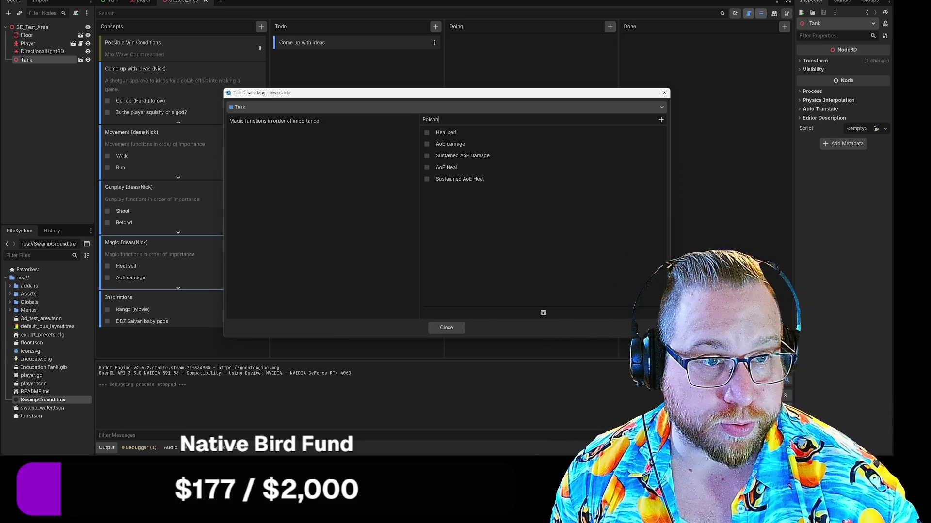
{"action": "key", "text": "Return"}
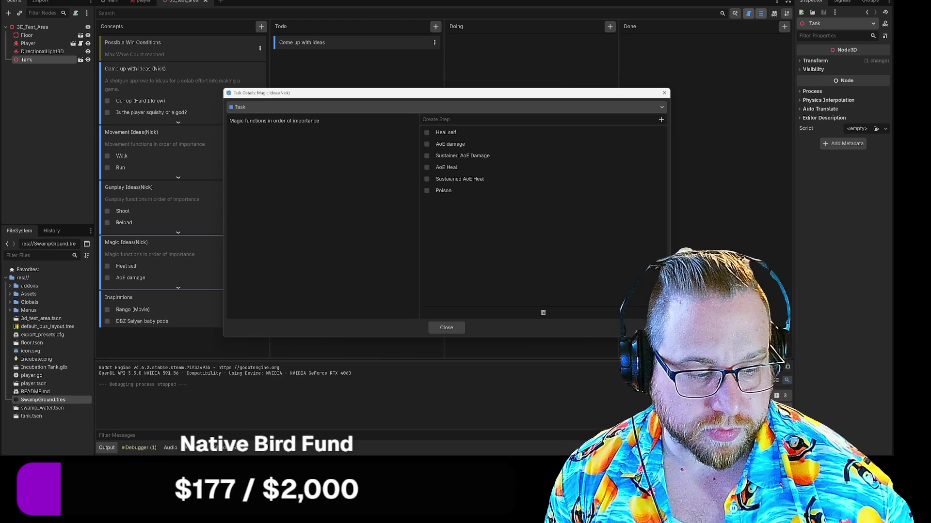
{"action": "type", "text": "Debuff"}
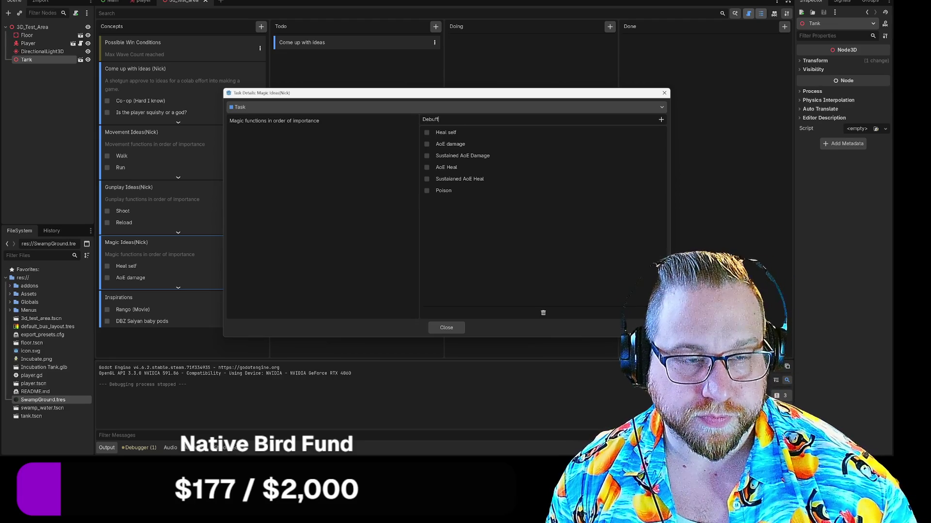
{"action": "key", "text": "Return"}
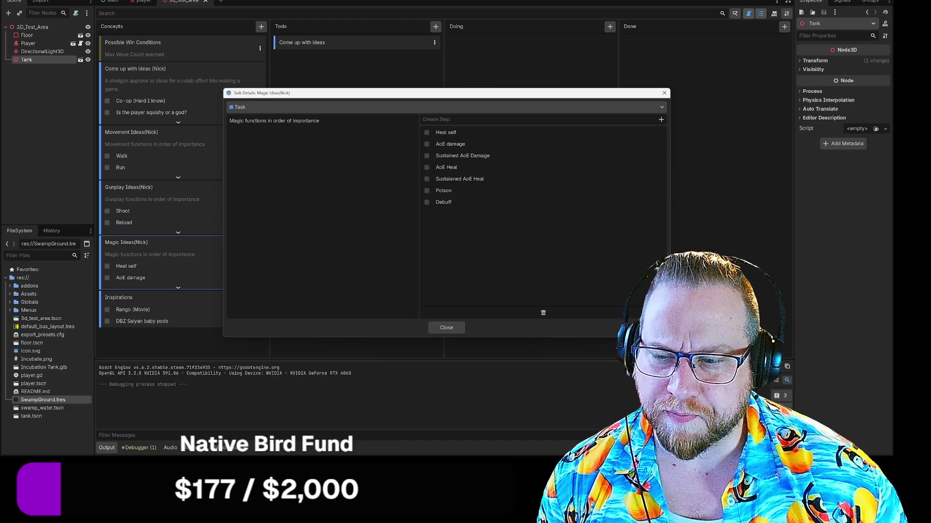
{"action": "type", "text": "bu"}
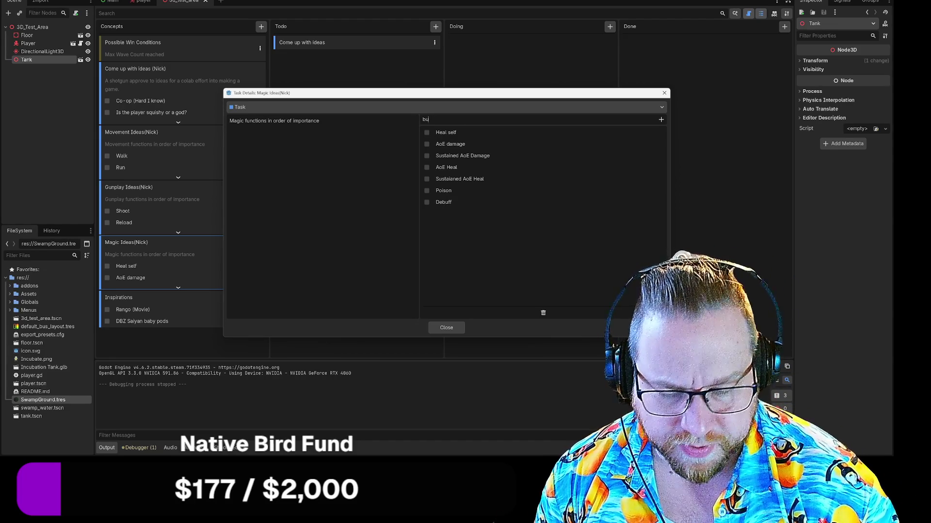
{"action": "key", "text": "BackSpace"}
{"action": "key", "text": "BackSpace"}
{"action": "type", "text": "S"}
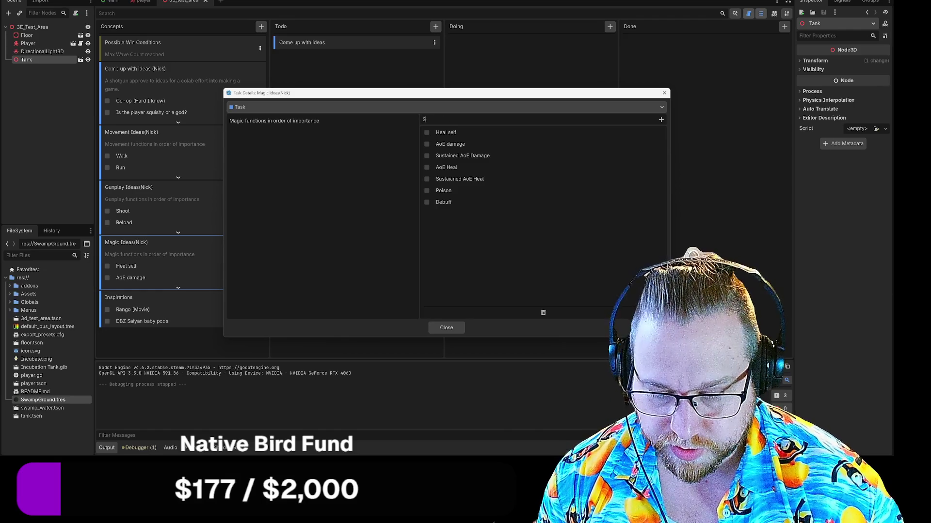
{"action": "type", "text": "lflf"}
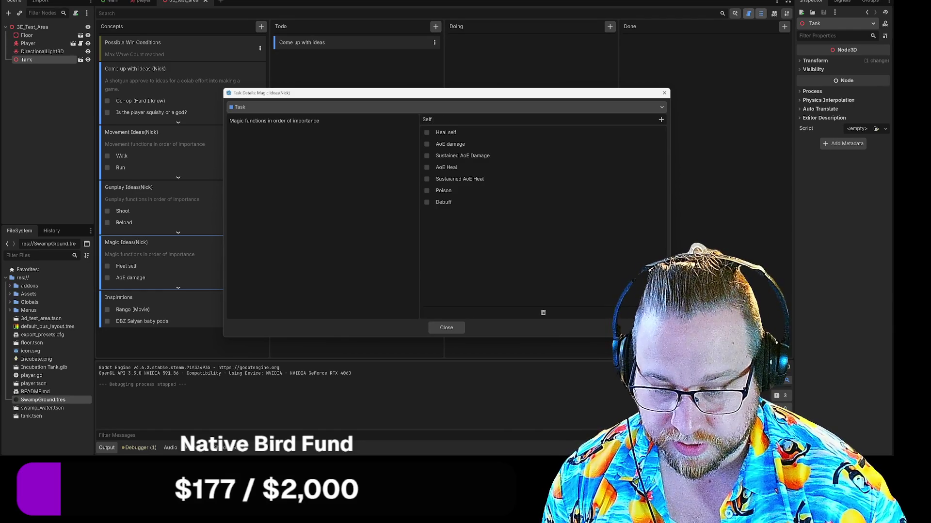
{"action": "type", "text": " Buff"}
{"action": "key", "text": "Return"}
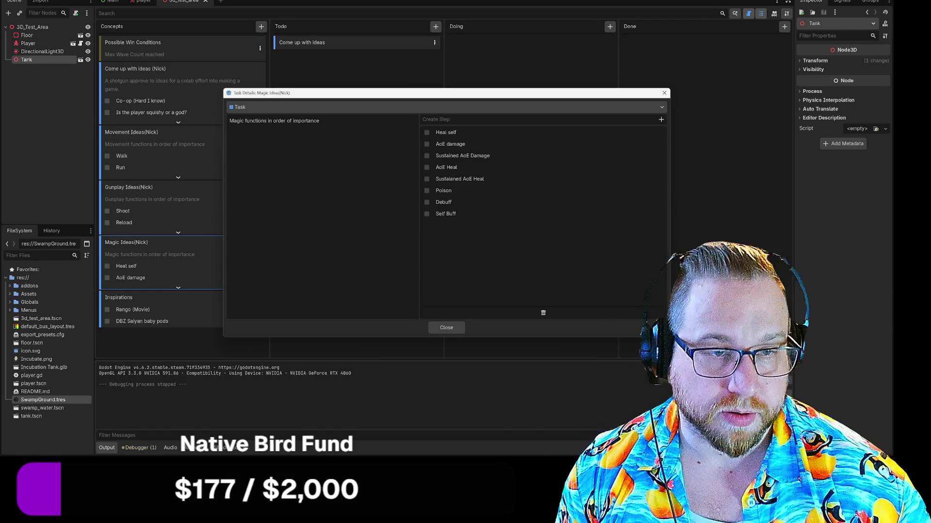
{"action": "left_click", "coordinate": [446, 203]}
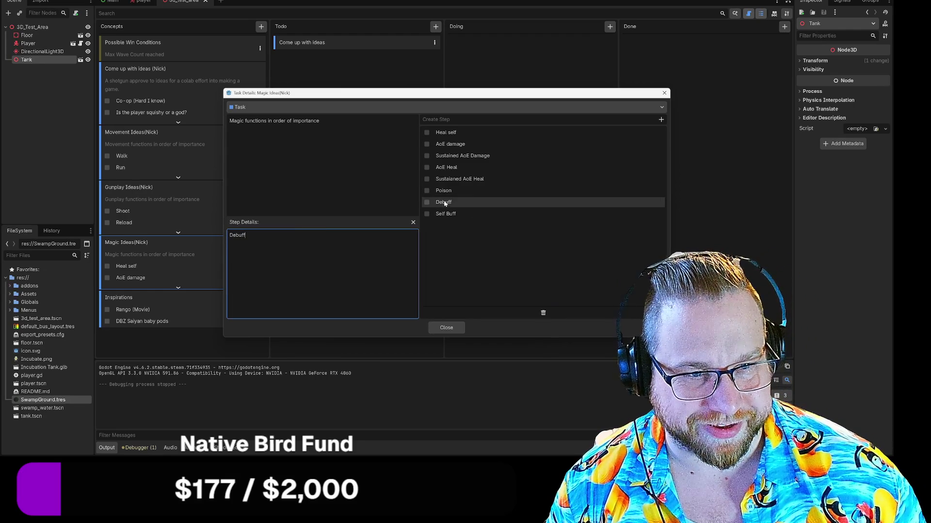
Insert 'Enemy' before Debuff so the step reads 'Enemy Debuff', then close the step details.
{"action": "left_click", "coordinate": [553, 291]}
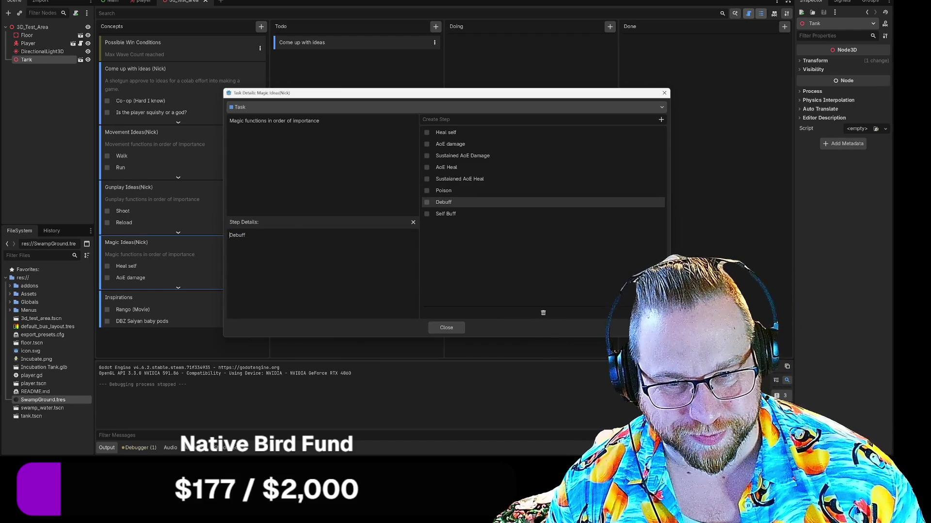
{"action": "type", "text": "Ene"}
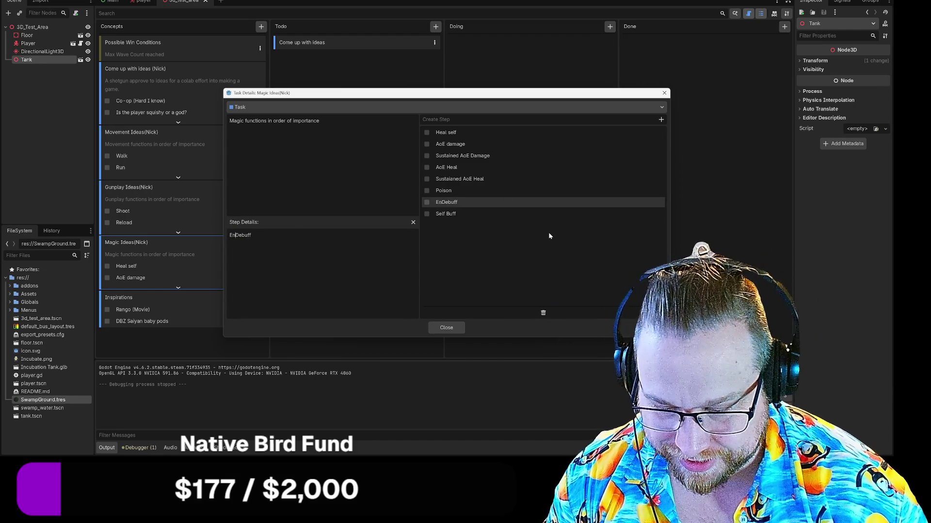
{"action": "type", "text": "my"}
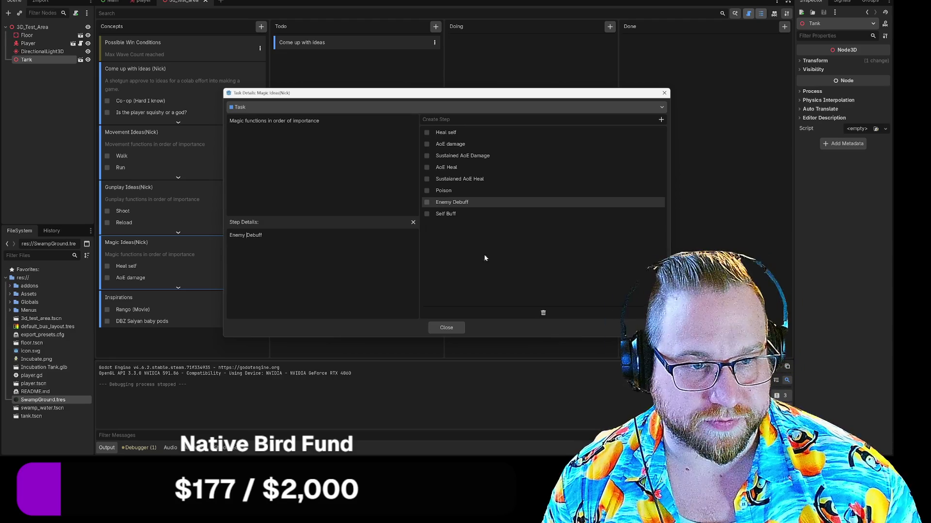
{"action": "key", "text": "End"}
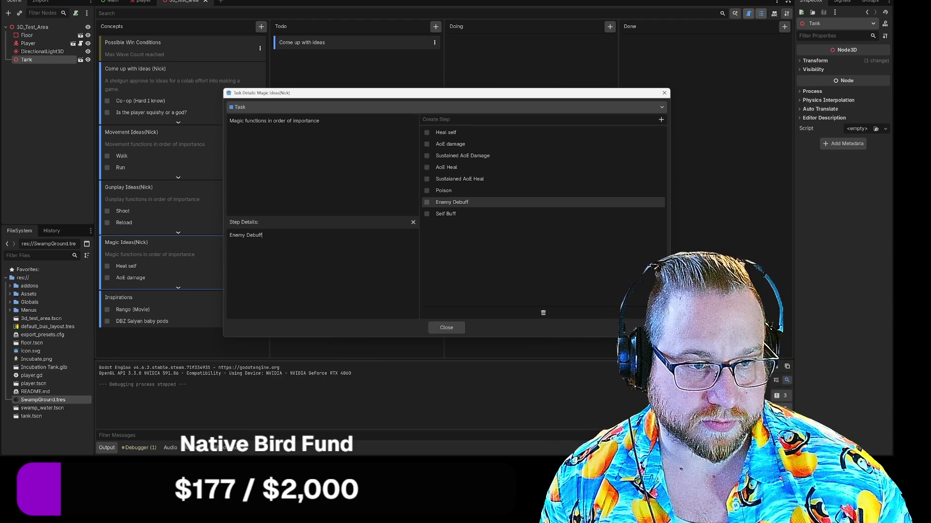
{"action": "left_click", "coordinate": [413, 222]}
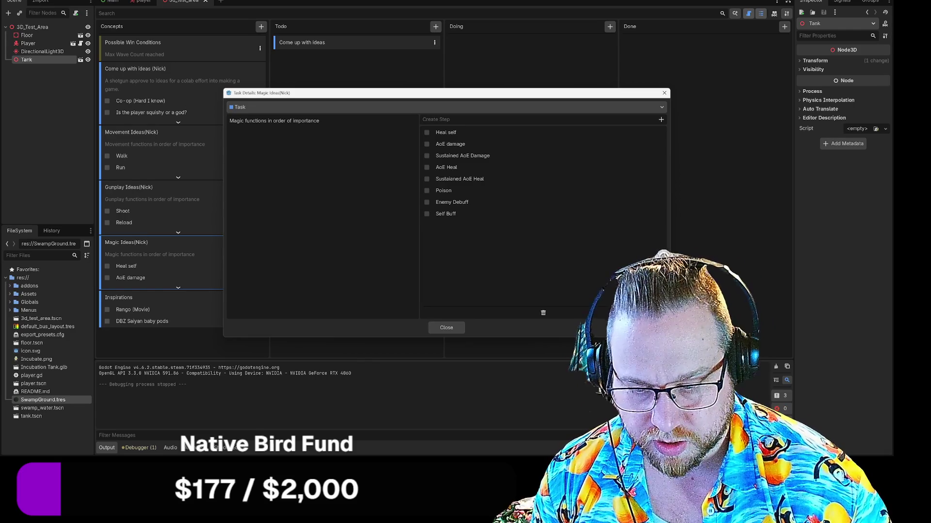
Add the steps 'Negative effects on player' and 'Positive effecst on player' to Magic Ideas.
{"action": "type", "text": "Negative "}
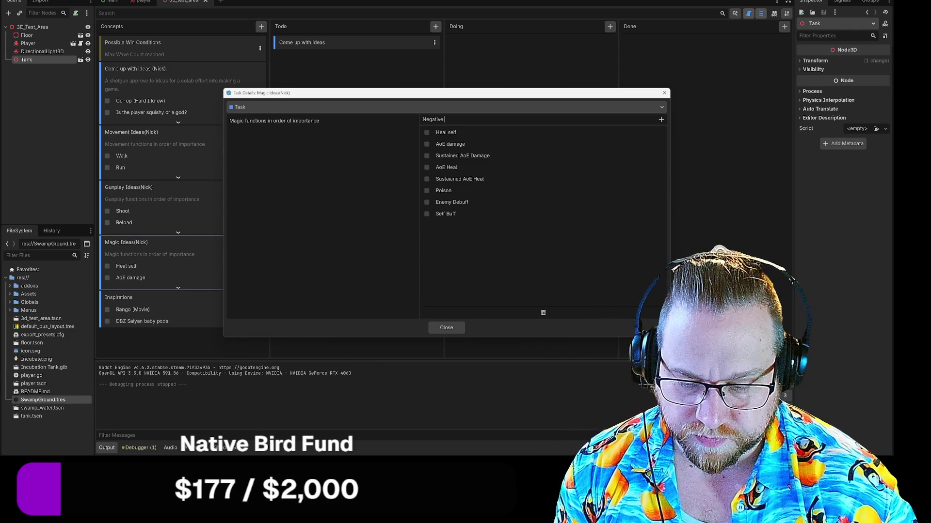
{"action": "type", "text": "effects on player"}
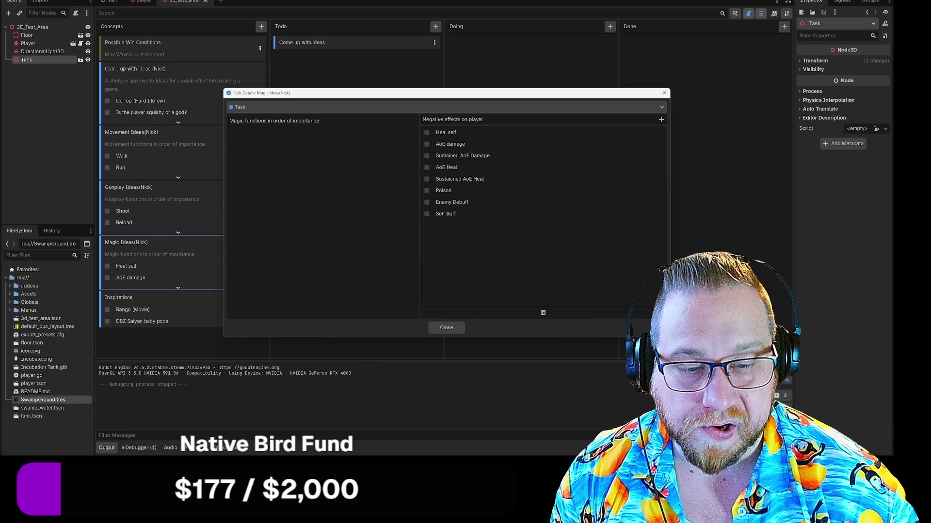
{"action": "key", "text": "Return"}
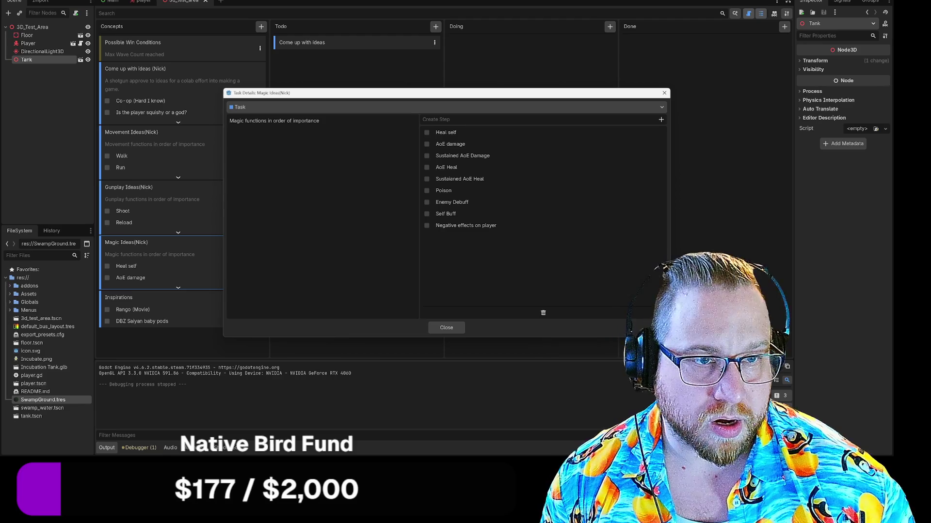
{"action": "type", "text": "Posi"}
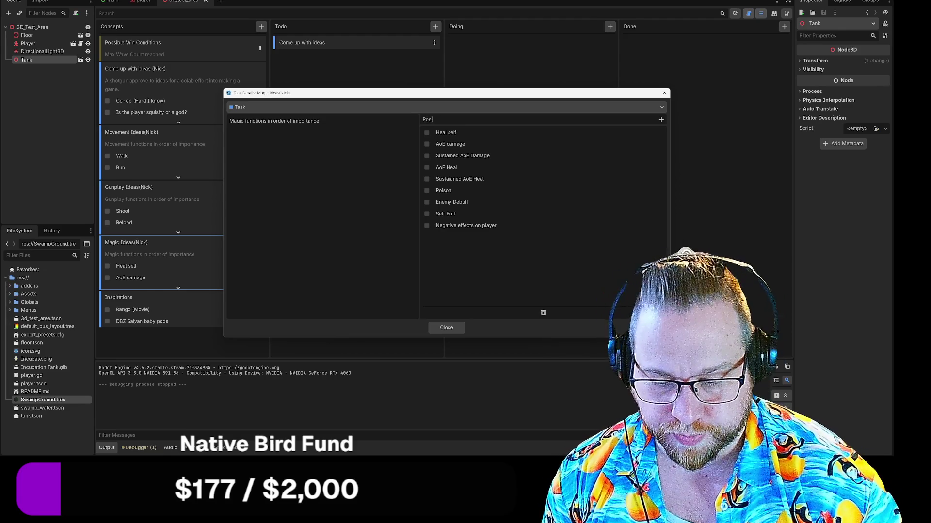
{"action": "type", "text": "tive effecst"}
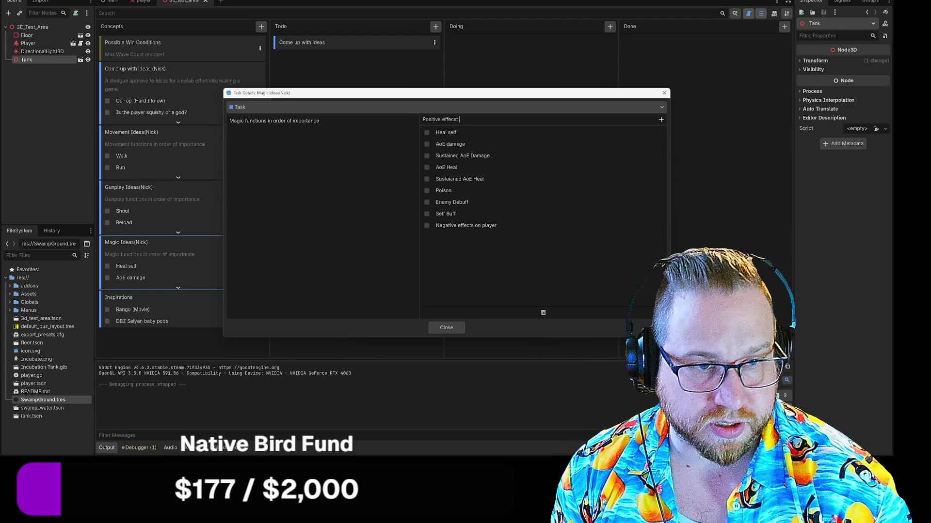
{"action": "type", "text": " on player"}
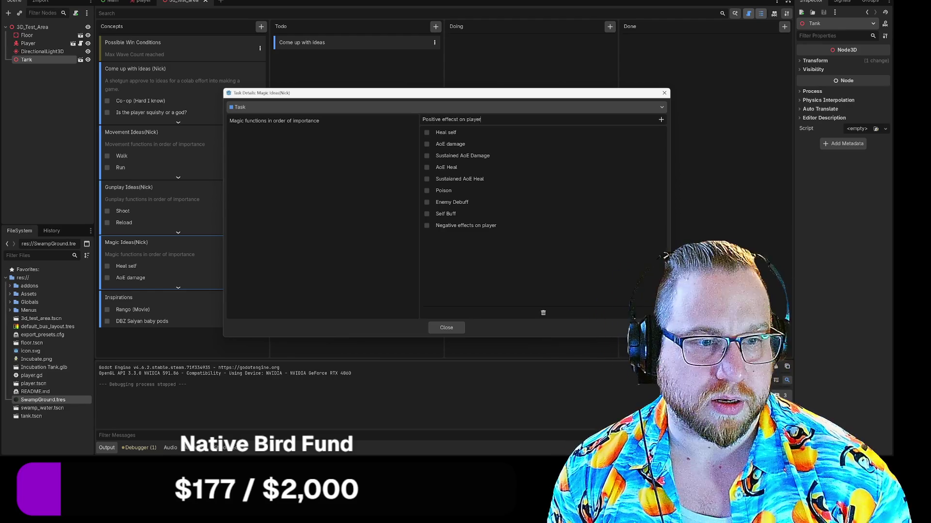
{"action": "key", "text": "Return"}
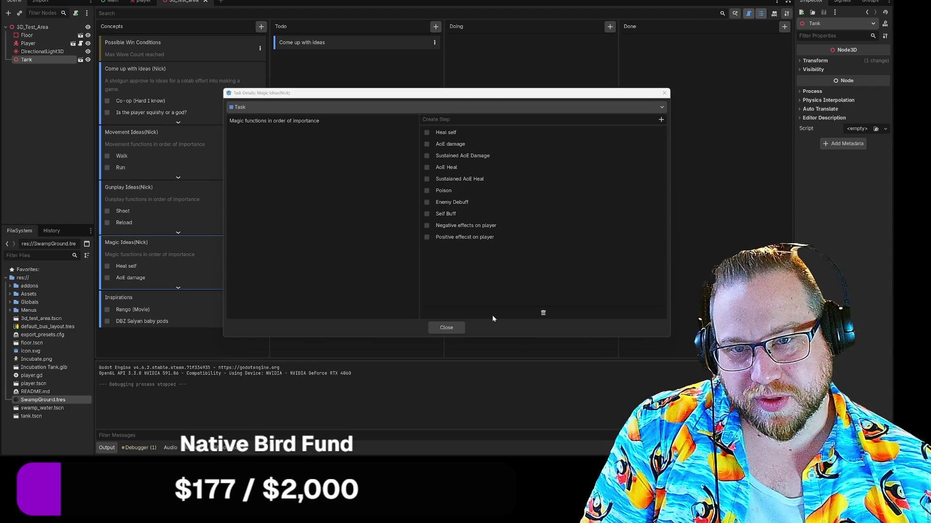
Close Magic Ideas, review Speed, JumpVelocity and MouseSens in player.gd, then return to the board.
{"action": "left_click", "coordinate": [447, 326]}
{"action": "left_click", "coordinate": [131, 2]}
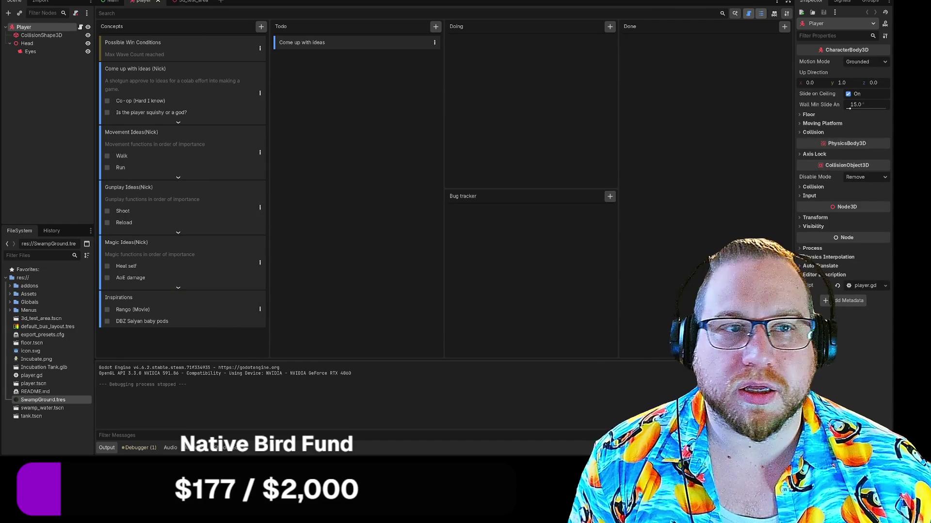
{"action": "key", "text": "ctrl+F3"}
{"action": "scroll", "coordinate": [485, 194], "scroll_direction": "up", "scroll_amount": 4}
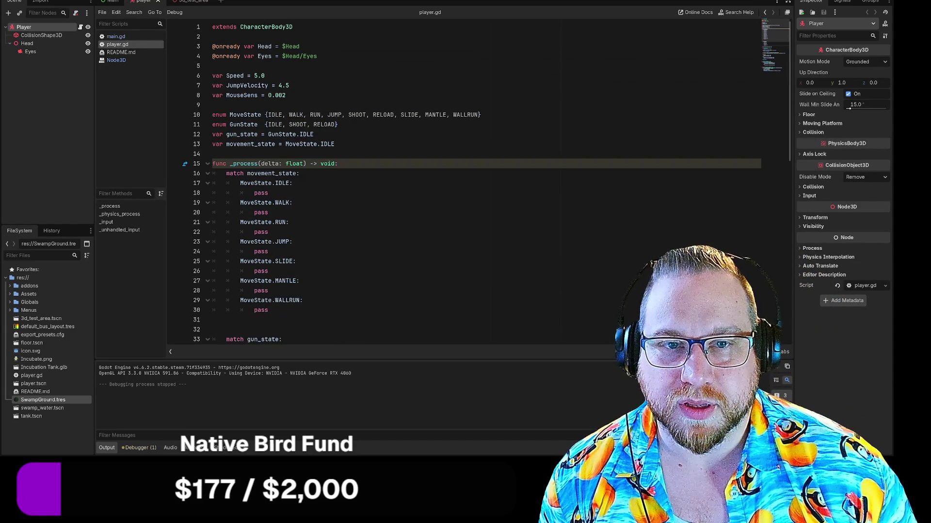
{"action": "left_click_drag", "start_coordinate": [213, 76], "coordinate": [286, 96]}
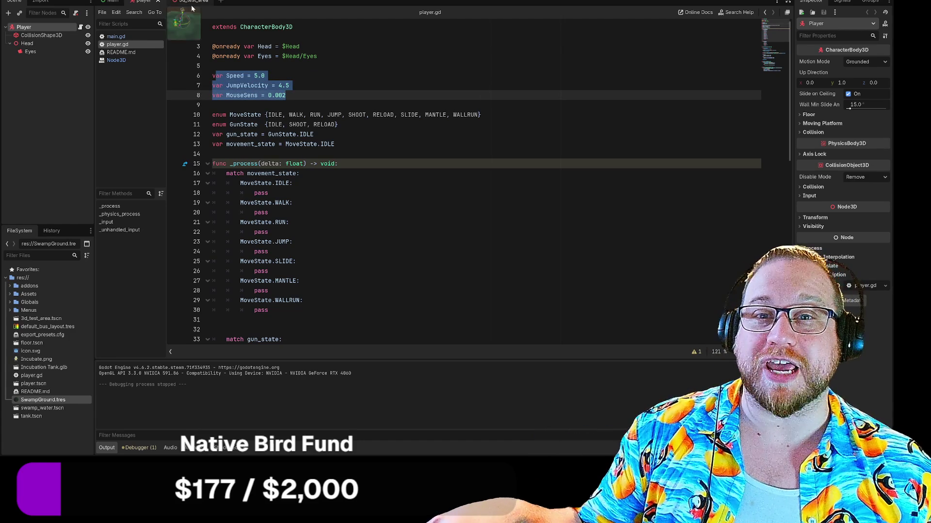
{"action": "key", "text": "ctrl+F5"}
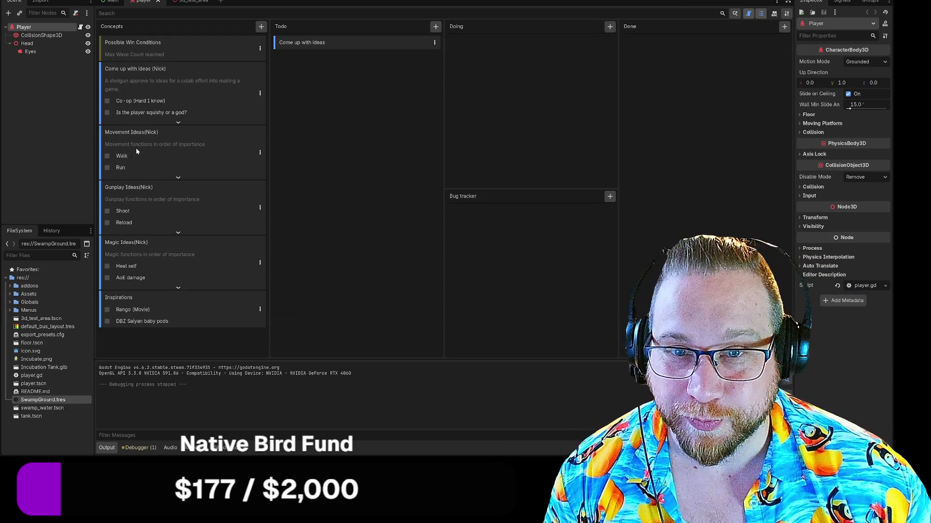
Open the Movement Ideas card and add a 'Dash Jump' step below Wall Running.
{"action": "left_click", "coordinate": [259, 154]}
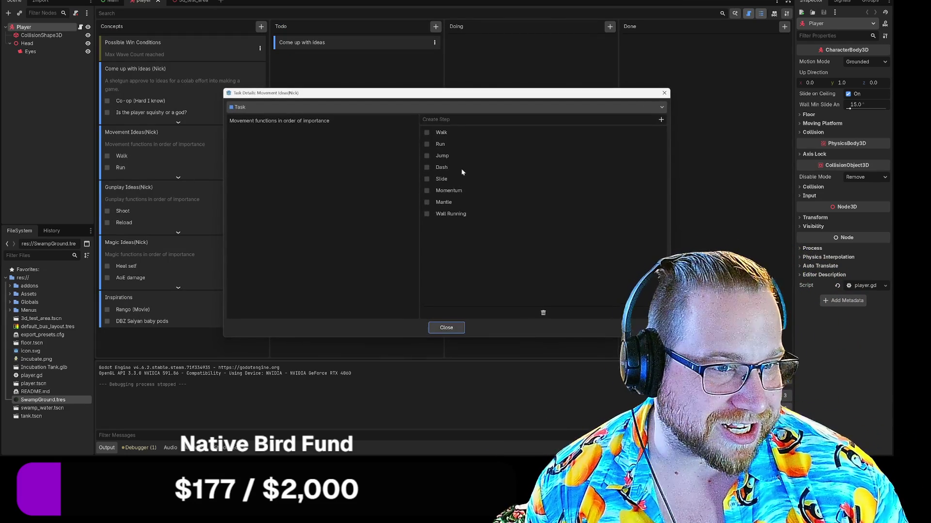
{"action": "left_click", "coordinate": [485, 119]}
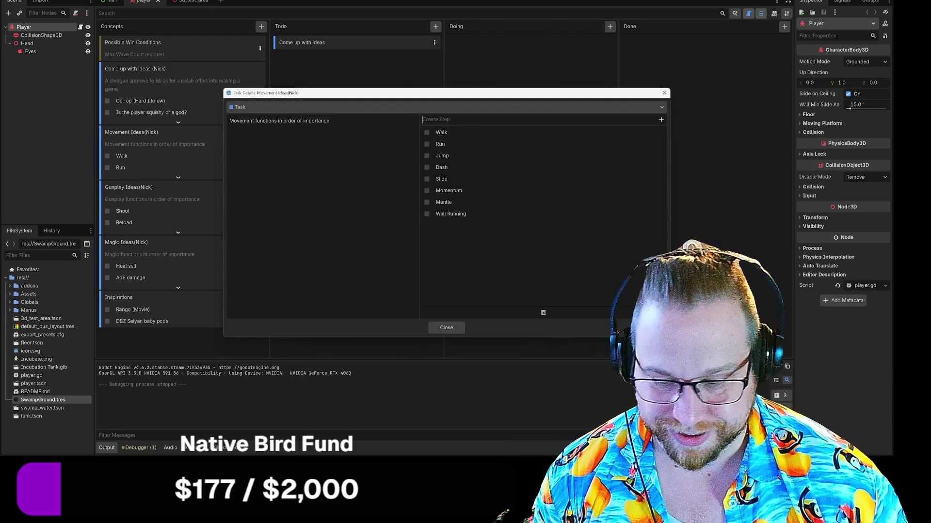
{"action": "type", "text": "Dash Jump"}
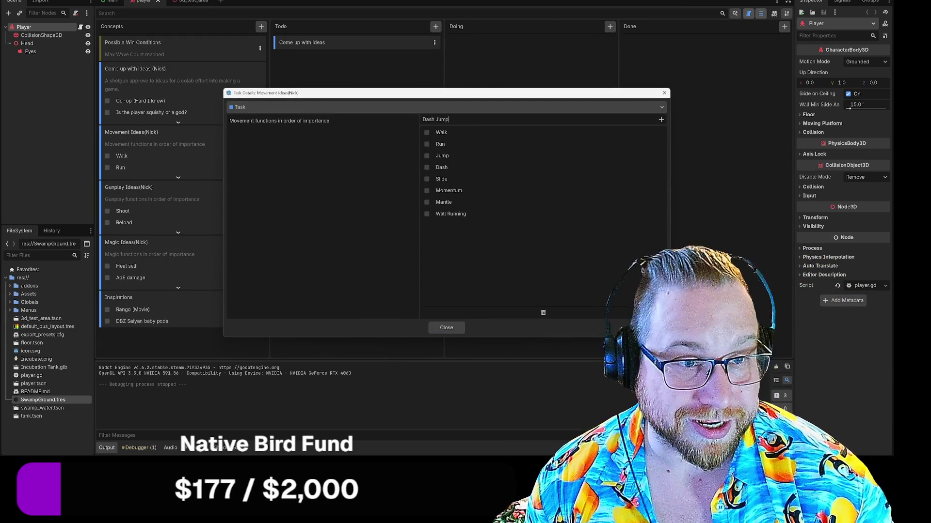
{"action": "key", "text": "Return"}
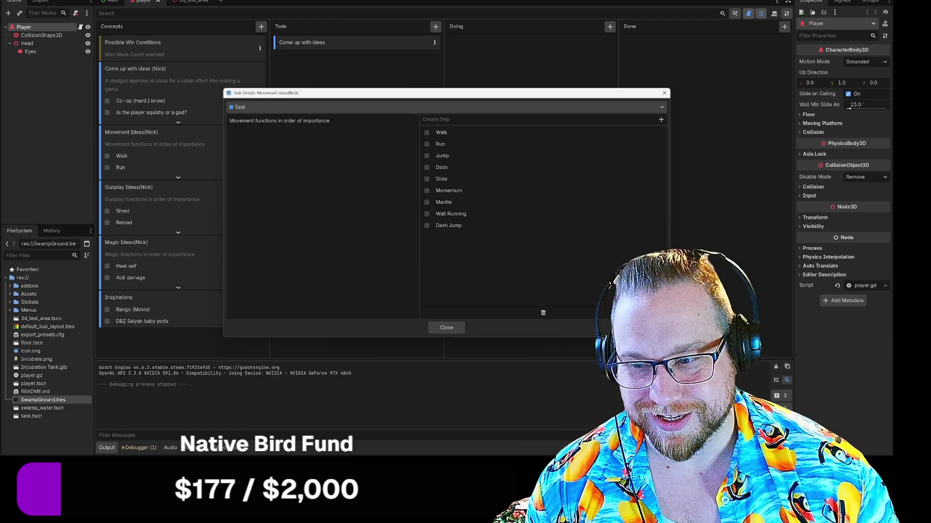
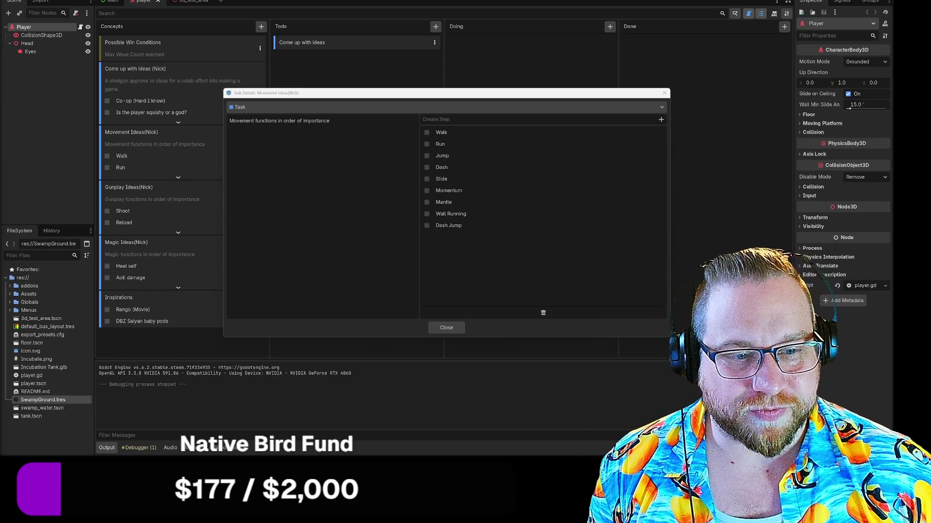
Close the Movement Ideas task details dialog to show the whole Kanban board.
{"action": "left_click", "coordinate": [447, 328]}
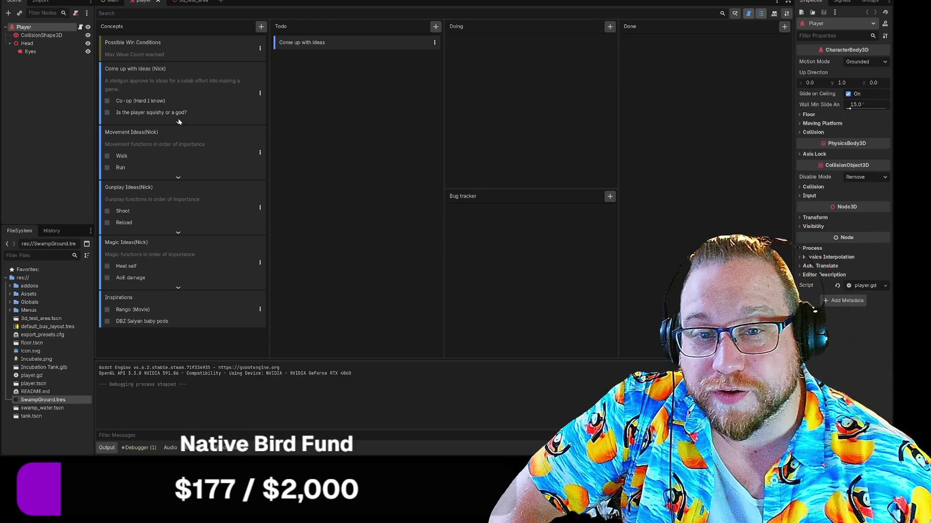
{"action": "left_click", "coordinate": [178, 122]}
{"action": "scroll", "coordinate": [205, 149], "scroll_direction": "down", "scroll_amount": 5}
{"action": "scroll", "coordinate": [207, 161], "scroll_direction": "down", "scroll_amount": 3}
{"action": "left_click", "coordinate": [175, 212]}
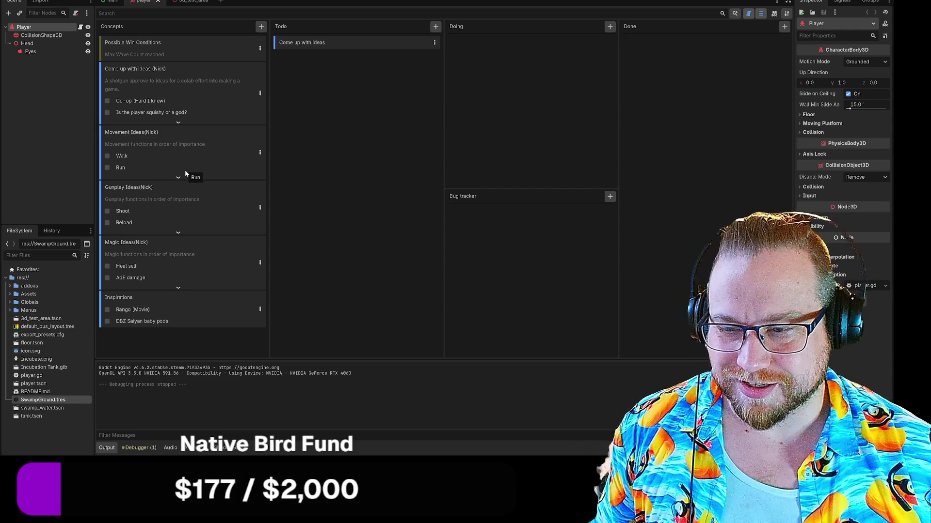
{"action": "left_click", "coordinate": [180, 122]}
{"action": "scroll", "coordinate": [193, 139], "scroll_direction": "down", "scroll_amount": 8}
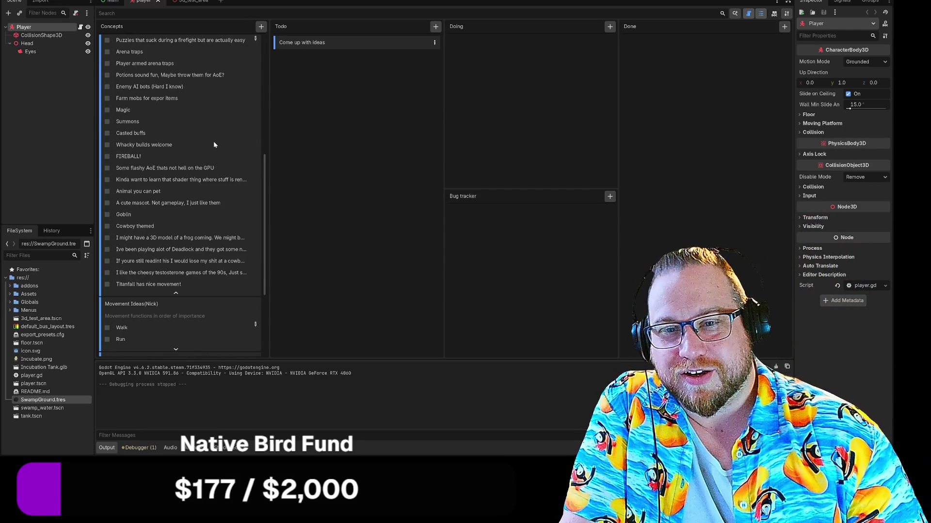
{"action": "scroll", "coordinate": [222, 172], "scroll_direction": "up", "scroll_amount": 5}
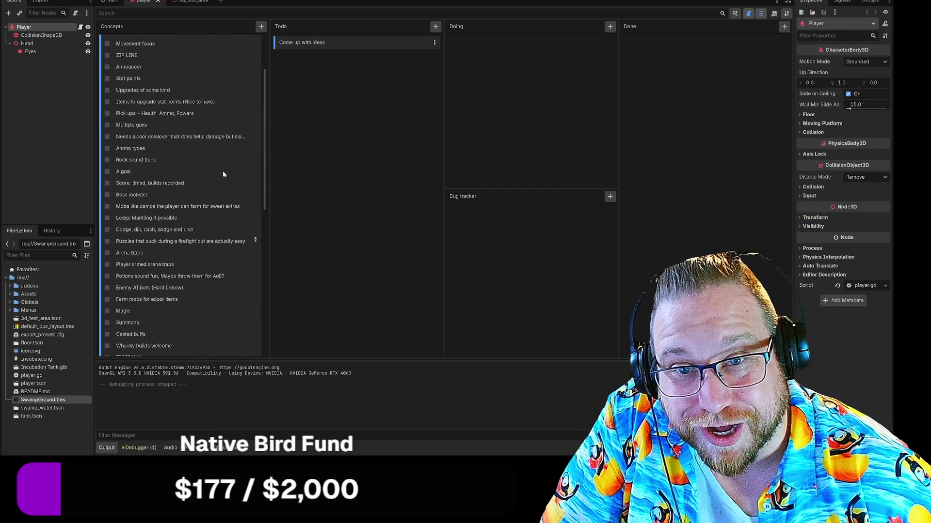
{"action": "scroll", "coordinate": [169, 128], "scroll_direction": "up", "scroll_amount": 2}
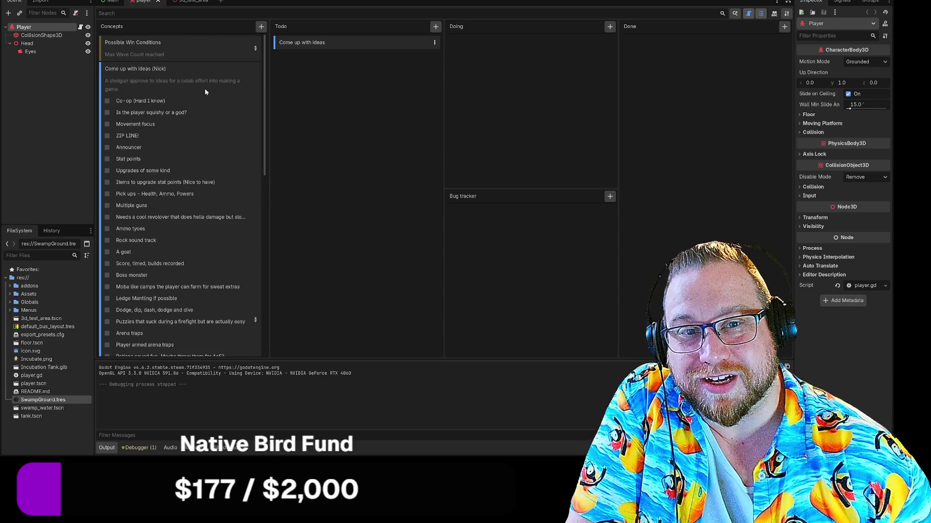
{"action": "scroll", "coordinate": [209, 90], "scroll_direction": "down", "scroll_amount": 8}
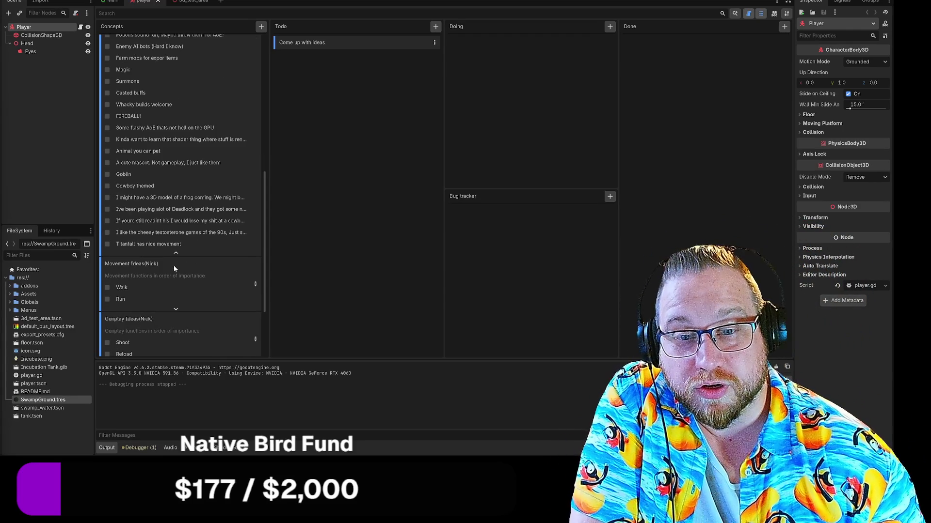
{"action": "left_click", "coordinate": [176, 253]}
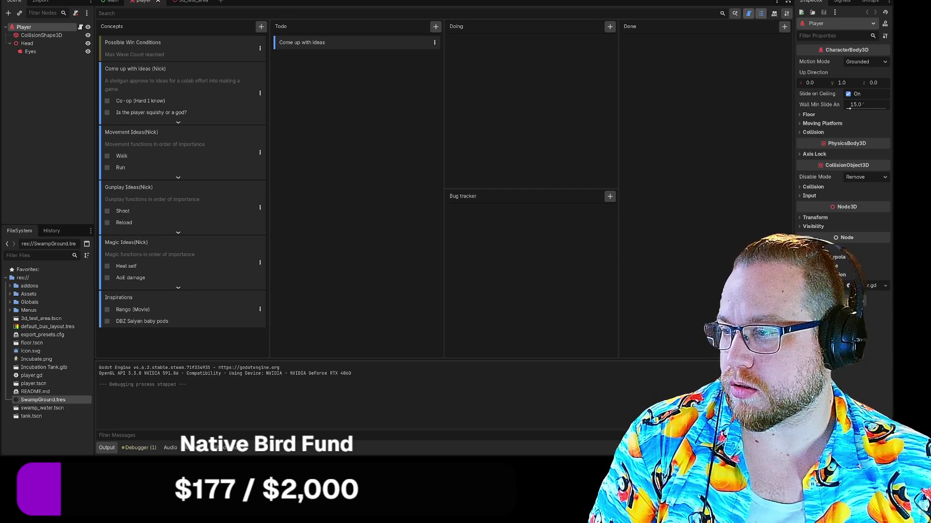
{"action": "key", "text": "alt+Tab"}
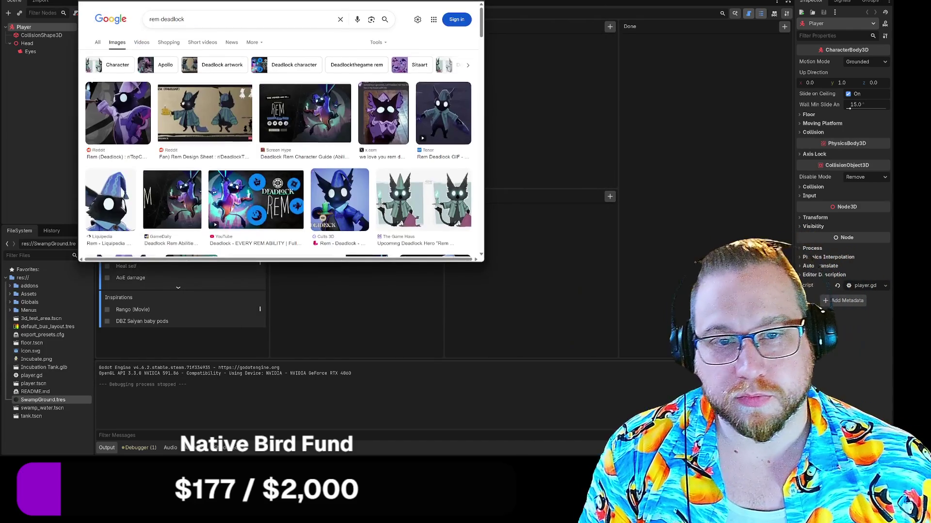
{"action": "left_click", "coordinate": [204, 109]}
{"action": "mouse_move", "coordinate": [484, 258]}
{"action": "left_mouse_down"}
{"action": "mouse_move", "coordinate": [562, 336]}
{"action": "mouse_move", "coordinate": [686, 378]}
{"action": "left_mouse_up"}
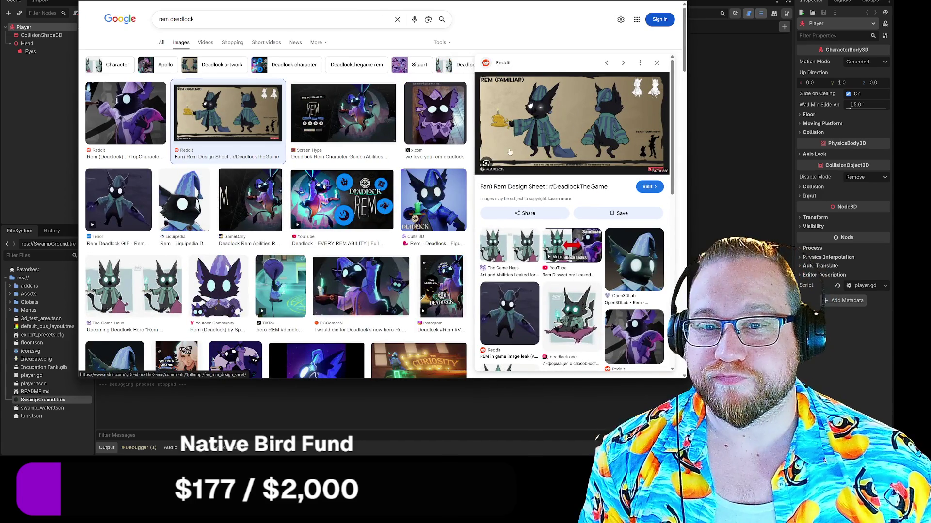
{"action": "left_click", "coordinate": [250, 200]}
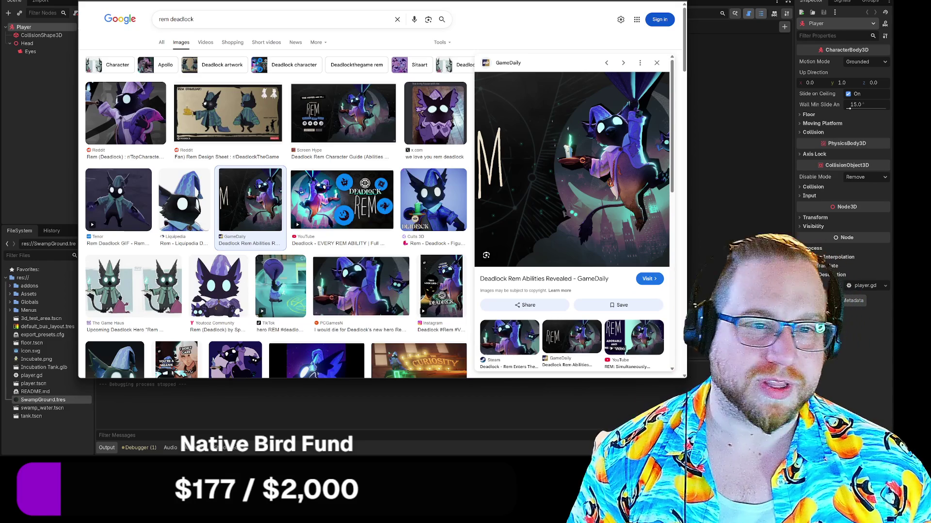
{"action": "left_click", "coordinate": [259, 93]}
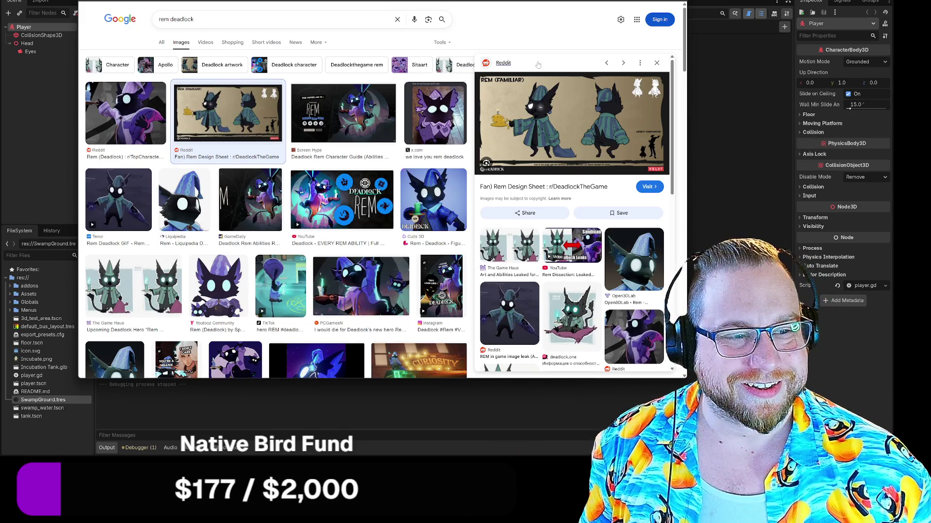
{"action": "scroll", "coordinate": [547, 114], "scroll_direction": "down", "scroll_amount": 5}
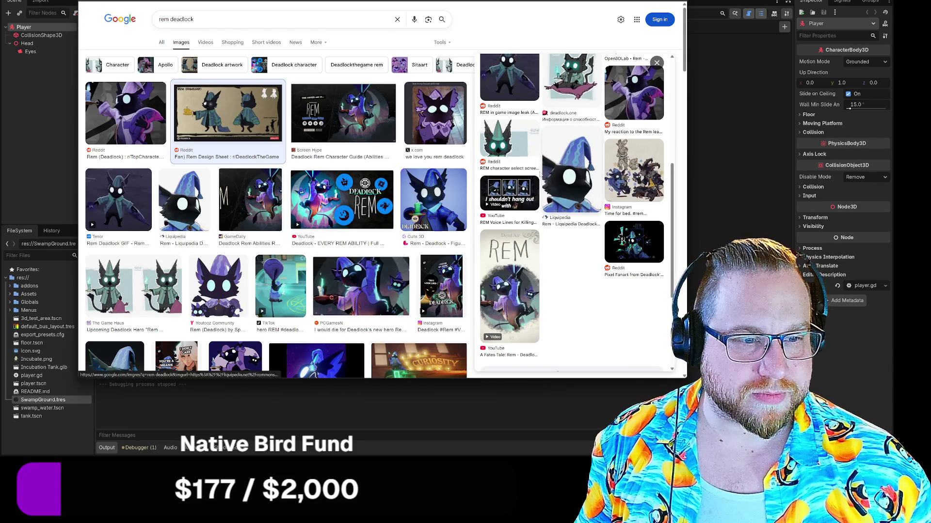
{"action": "left_click", "coordinate": [640, 154]}
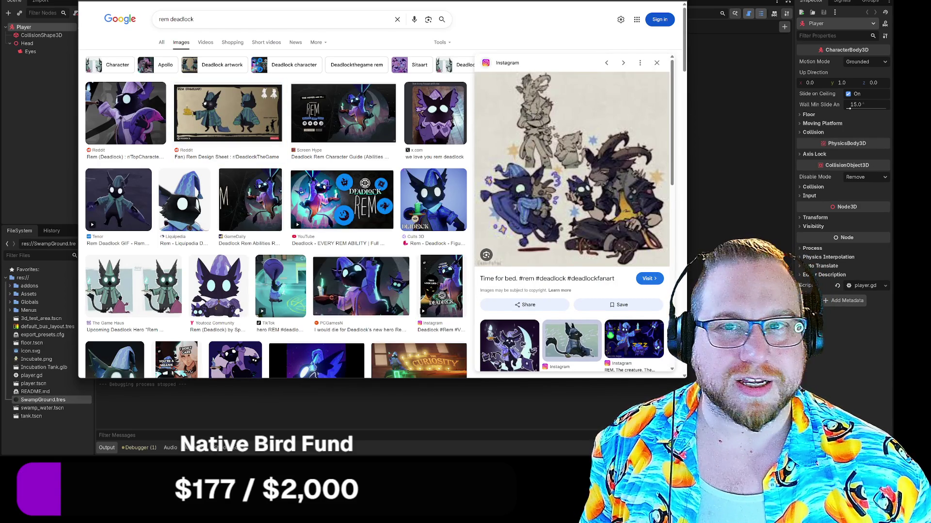
{"action": "left_click", "coordinate": [698, 275]}
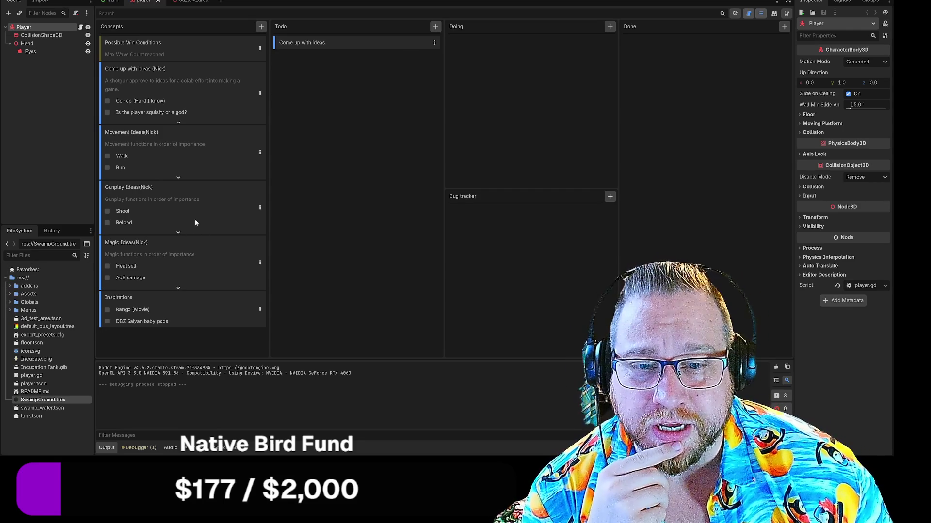
Expand the Gunplay, Magic and Movement Ideas cards, then switch to the 3d_test_area scene.
{"action": "left_click", "coordinate": [178, 233]}
{"action": "scroll", "coordinate": [187, 223], "scroll_direction": "down", "scroll_amount": 1}
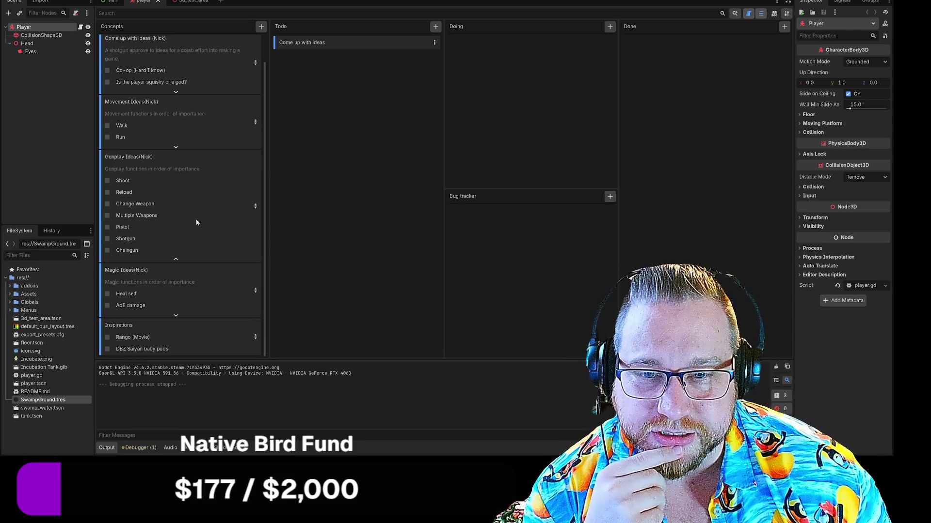
{"action": "left_click", "coordinate": [175, 316]}
{"action": "scroll", "coordinate": [194, 301], "scroll_direction": "down", "scroll_amount": 3}
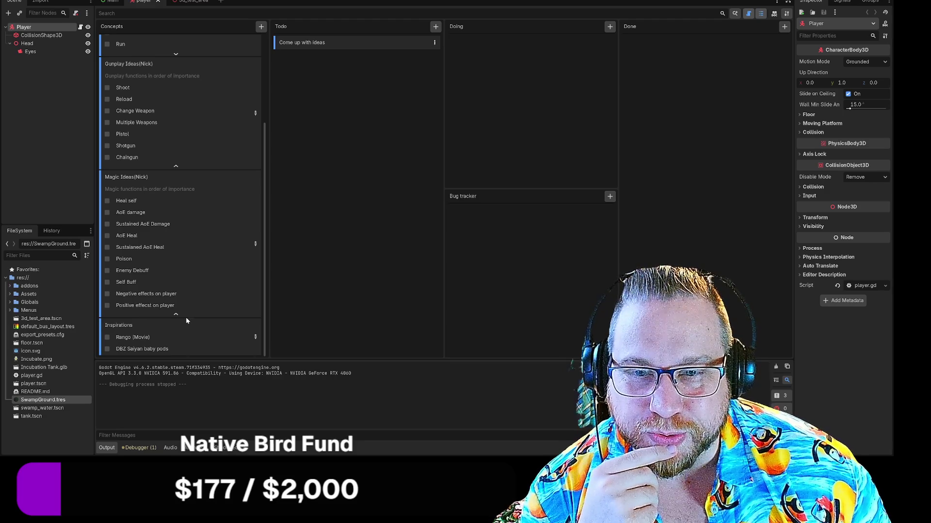
{"action": "scroll", "coordinate": [185, 319], "scroll_direction": "up", "scroll_amount": 3}
{"action": "left_click", "coordinate": [176, 173]}
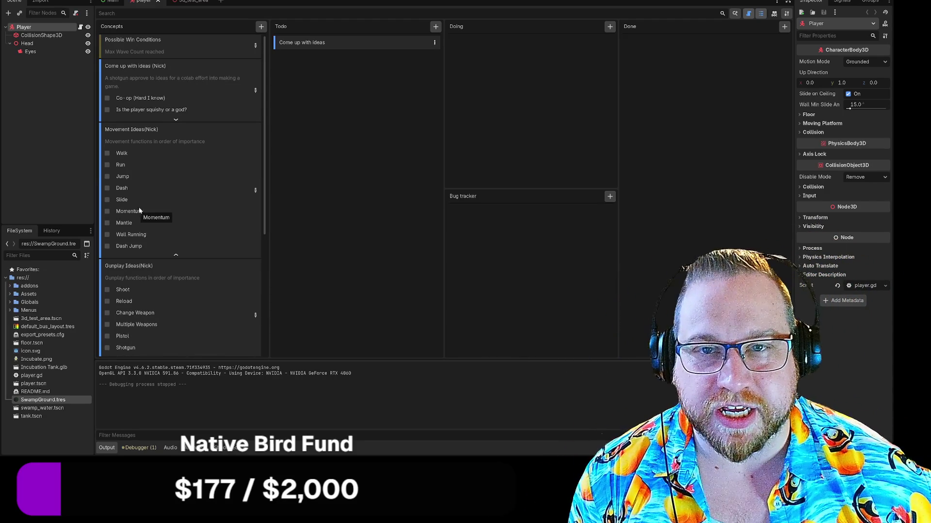
{"action": "left_click", "coordinate": [184, 1]}
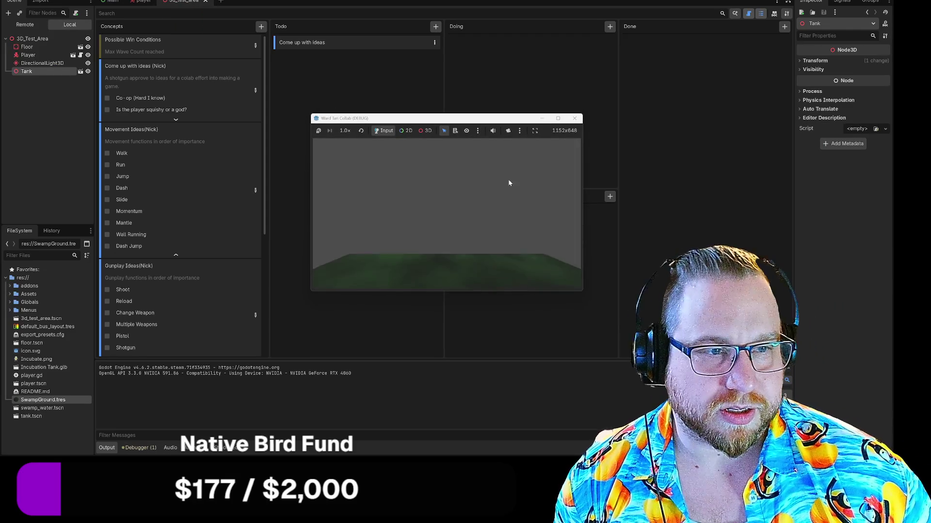
Move and enlarge the game window, walk through the frog tank scene, then stop it with F8.
{"action": "left_click_drag", "start_coordinate": [482, 122], "coordinate": [190, 0]}
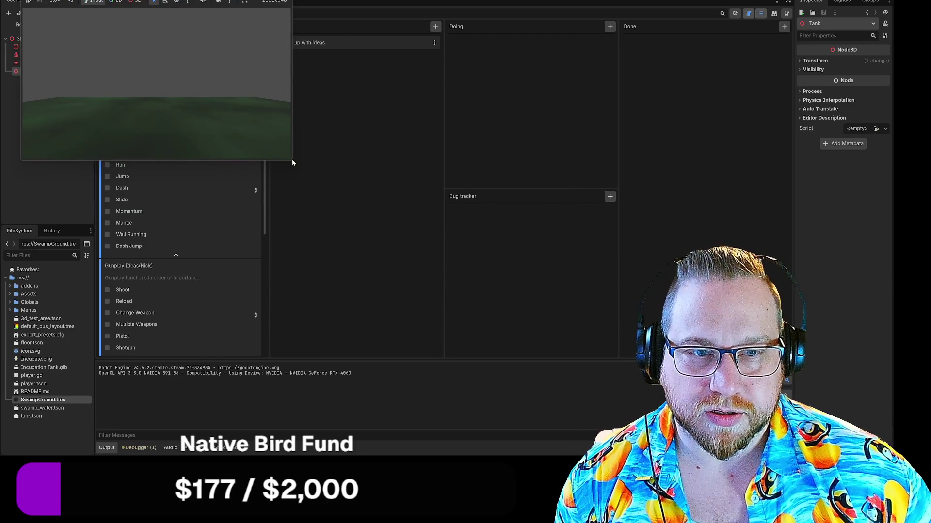
{"action": "left_click_drag", "start_coordinate": [292, 162], "coordinate": [588, 403]}
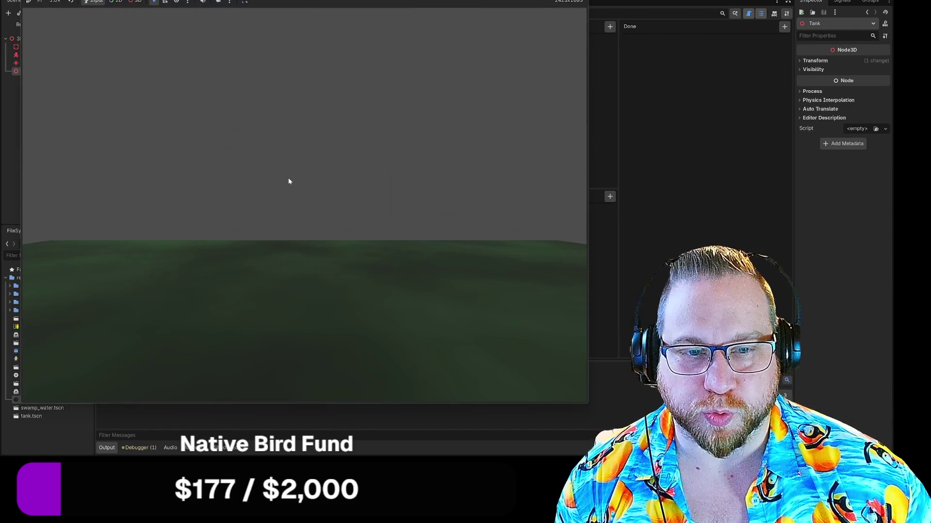
{"action": "key", "text": "w"}
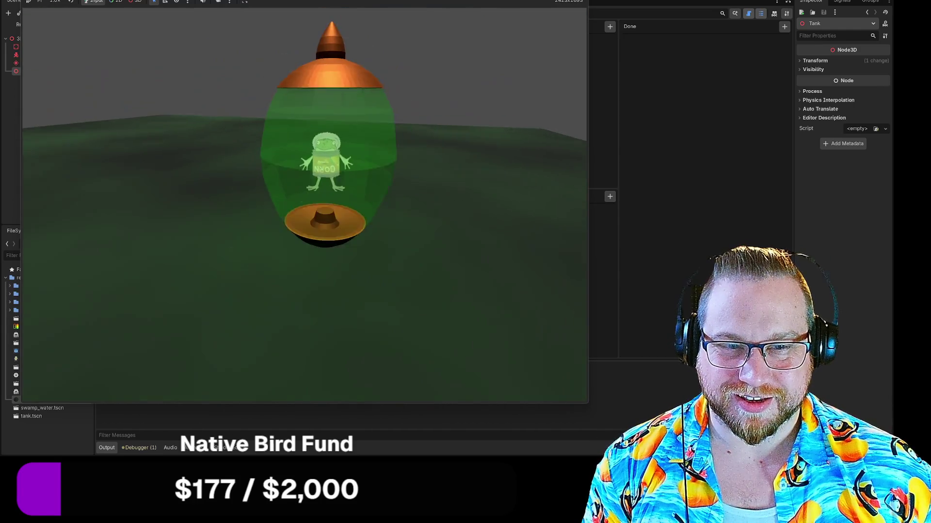
{"action": "key", "text": "F8"}
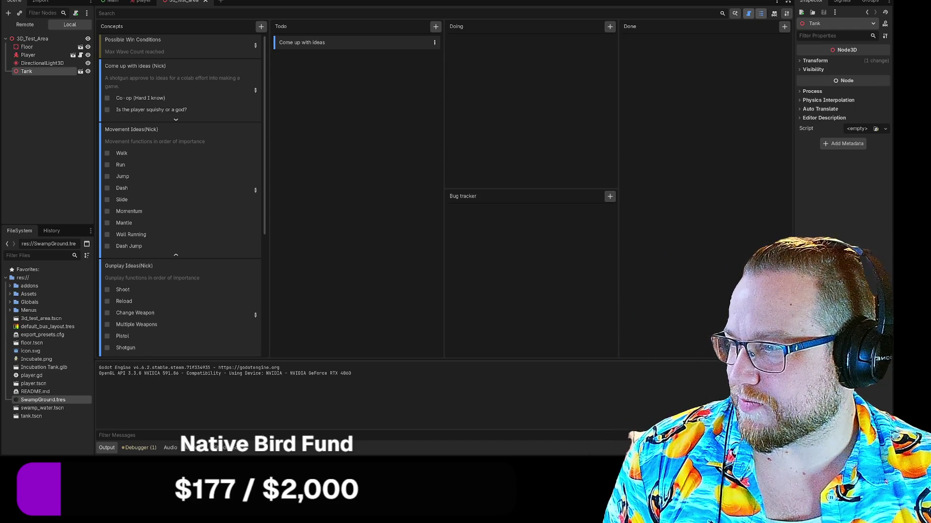
Open the saiyan incubation pod reference image full-size in a new browser tab.
{"action": "mouse_move", "coordinate": [0, 2]}
{"action": "left_mouse_down"}
{"action": "mouse_move", "coordinate": [349, 3]}
{"action": "mouse_move", "coordinate": [339, 2]}
{"action": "left_mouse_up"}
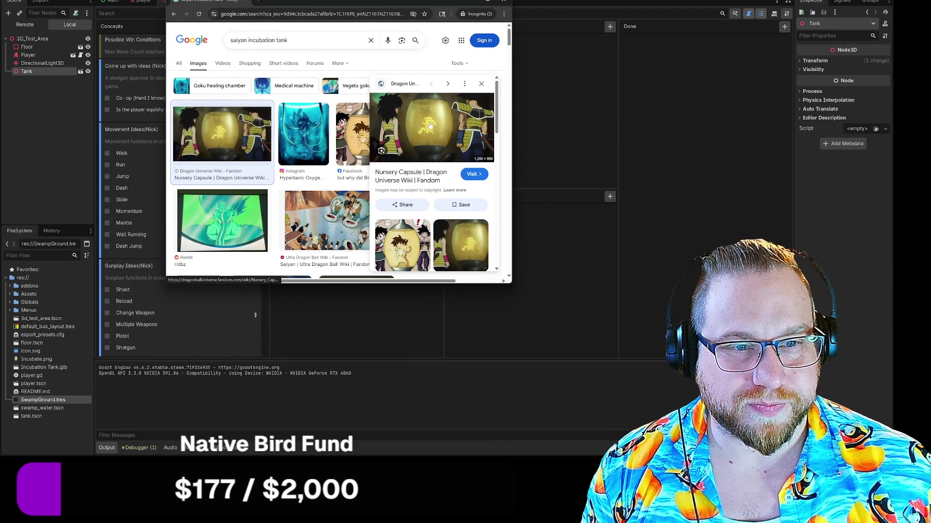
{"action": "right_click", "coordinate": [429, 125]}
{"action": "left_click", "coordinate": [486, 223]}
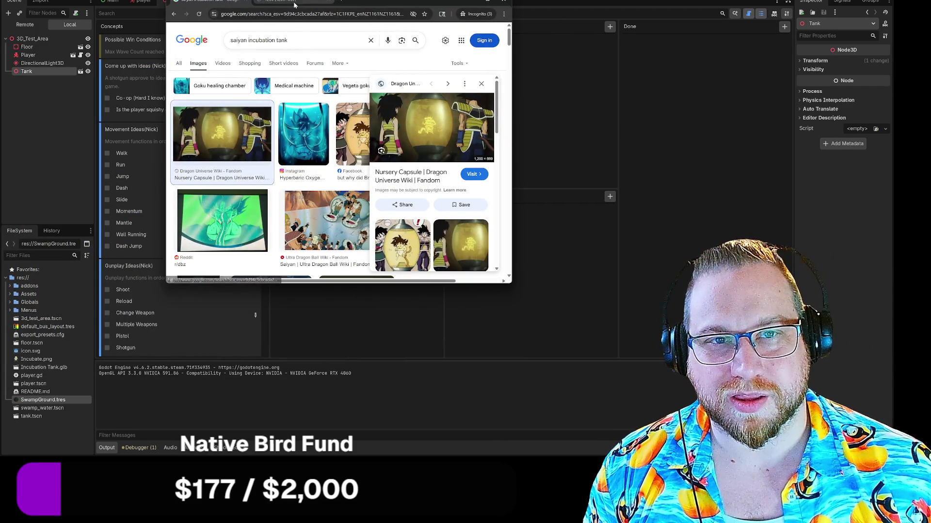
{"action": "left_click", "coordinate": [294, 4]}
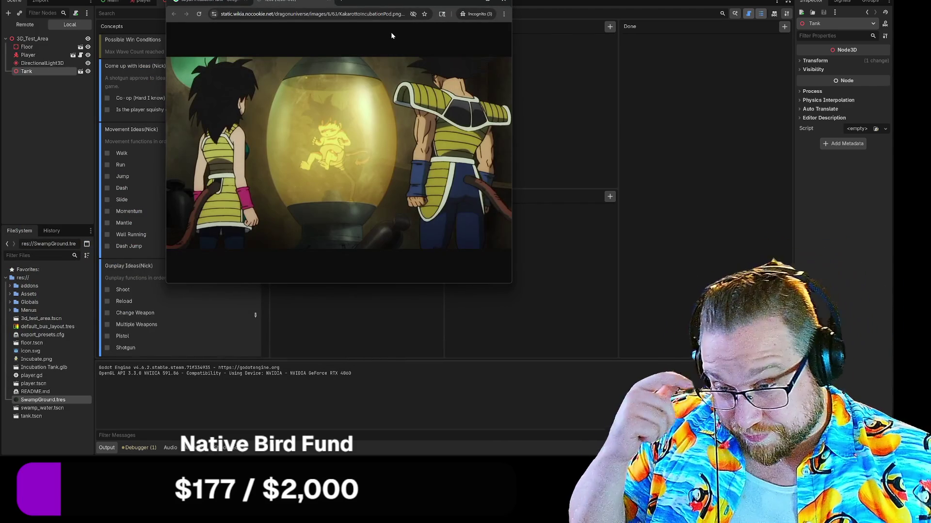
{"action": "mouse_move", "coordinate": [364, 2]}
{"action": "left_mouse_down"}
{"action": "mouse_move", "coordinate": [400, 29]}
{"action": "mouse_move", "coordinate": [218, 14]}
{"action": "left_mouse_up"}
Run the test scene beside another tank reference, close the browser, and stop the game with F8.
{"action": "key", "text": "F5"}
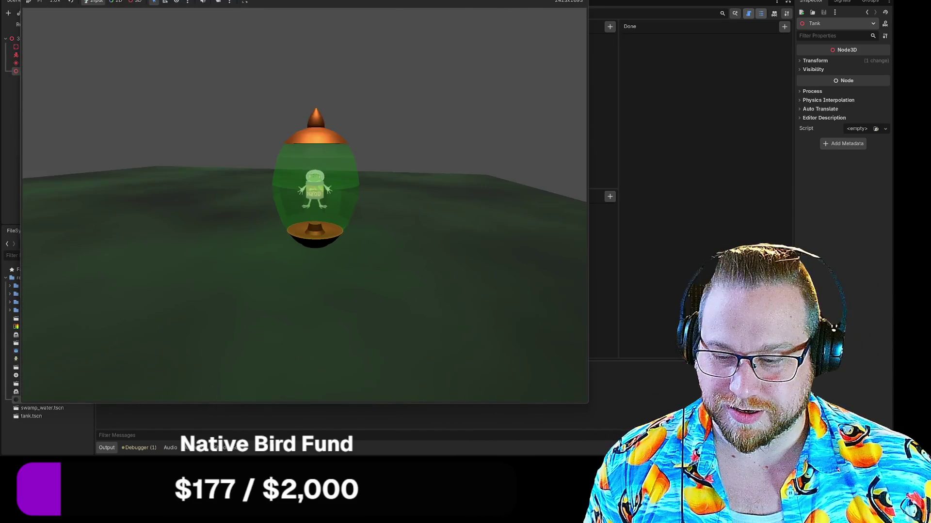
{"action": "mouse_move", "coordinate": [209, 1]}
{"action": "left_mouse_down"}
{"action": "mouse_move", "coordinate": [509, 10]}
{"action": "mouse_move", "coordinate": [514, 22]}
{"action": "mouse_move", "coordinate": [480, 14]}
{"action": "left_mouse_up"}
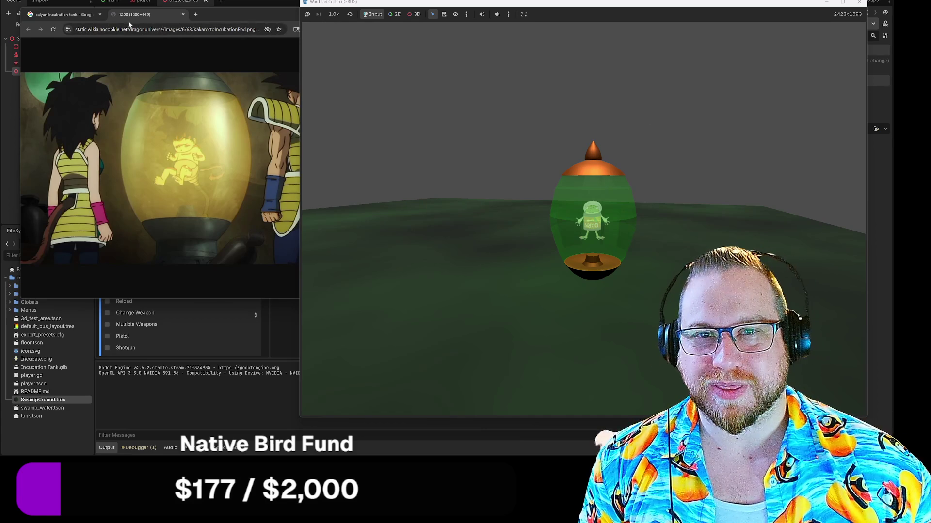
{"action": "left_click", "coordinate": [182, 16]}
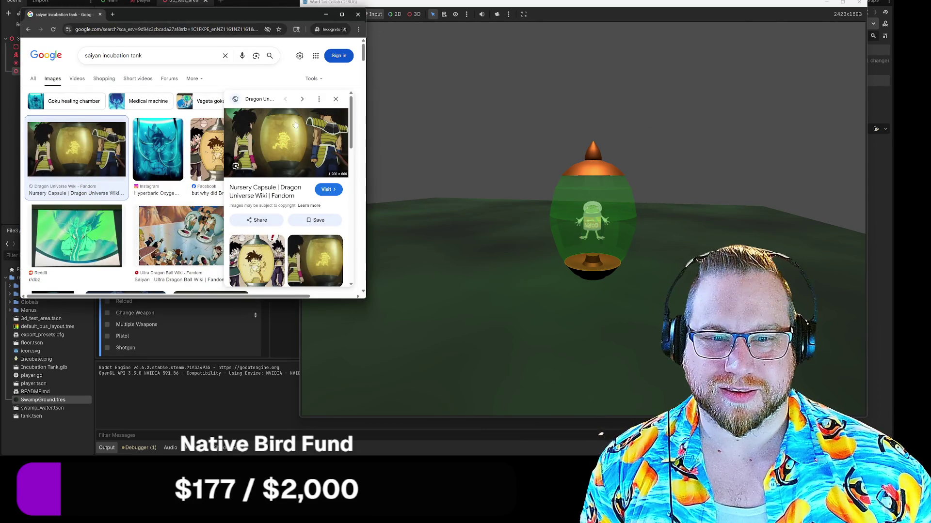
{"action": "left_click", "coordinate": [204, 179]}
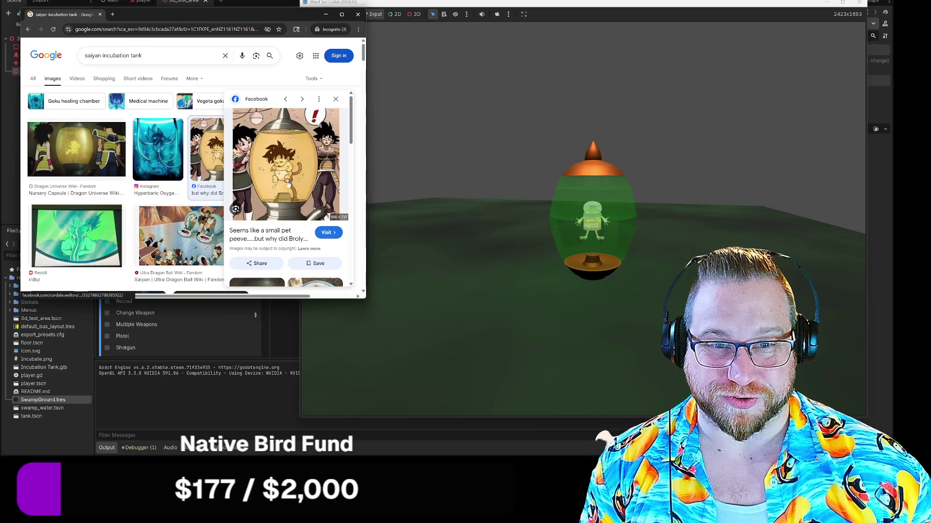
{"action": "left_click", "coordinate": [362, 16]}
{"action": "left_click_drag", "start_coordinate": [581, 2], "coordinate": [339, 2]}
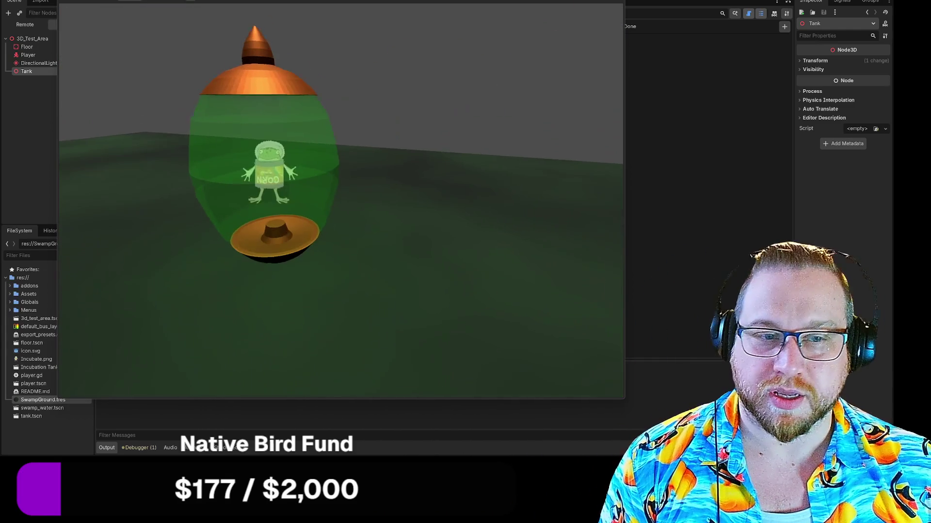
{"action": "key", "text": "F8"}
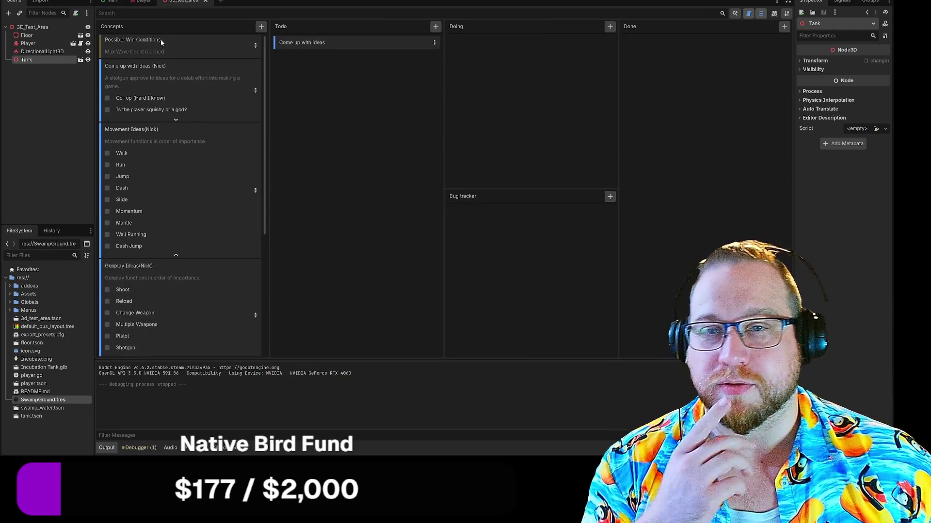
Open player.gd from the player scene and highlight the Speed, JumpVelocity and MouseSens variables.
{"action": "left_click", "coordinate": [141, 2]}
{"action": "key", "text": "ctrl+F3"}
{"action": "scroll", "coordinate": [436, 194], "scroll_direction": "down", "scroll_amount": 3}
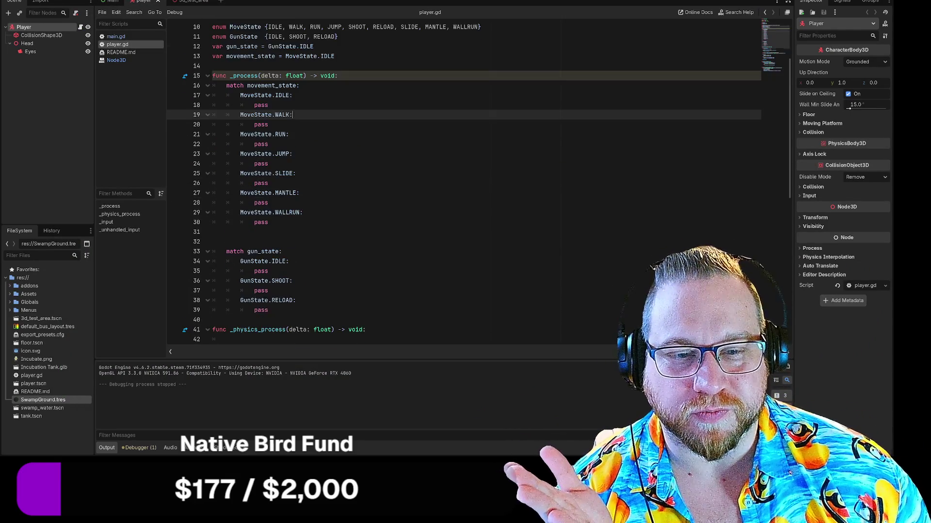
{"action": "scroll", "coordinate": [436, 184], "scroll_direction": "down", "scroll_amount": 3}
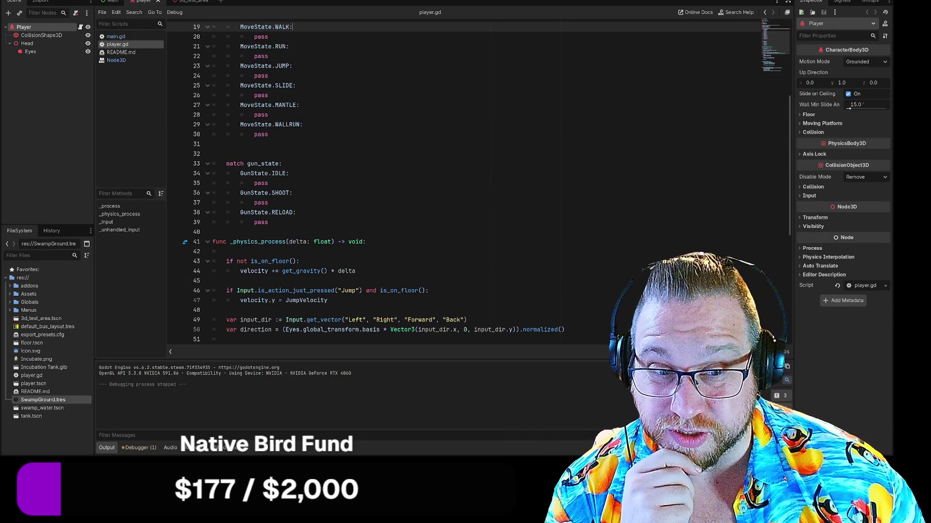
{"action": "scroll", "coordinate": [436, 184], "scroll_direction": "down", "scroll_amount": 8}
{"action": "scroll", "coordinate": [437, 185], "scroll_direction": "up", "scroll_amount": 9}
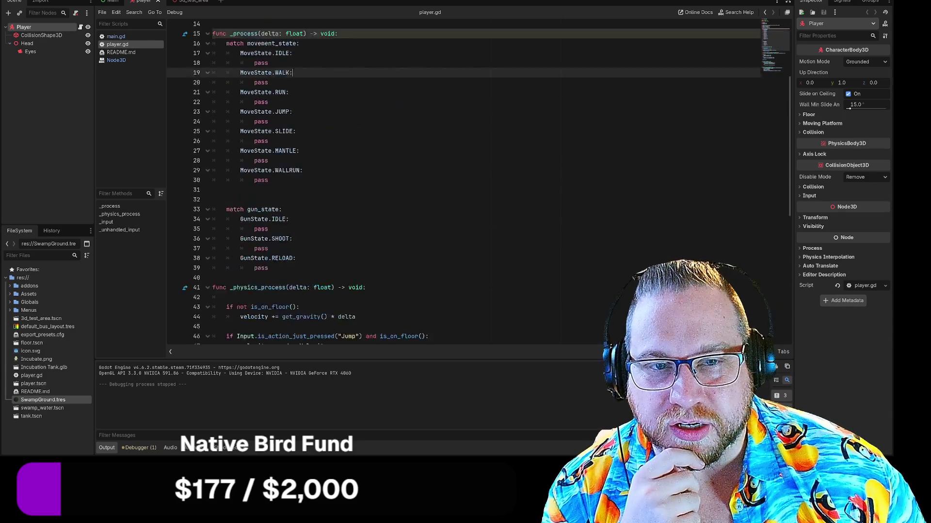
{"action": "scroll", "coordinate": [436, 184], "scroll_direction": "up", "scroll_amount": 5}
{"action": "left_click_drag", "start_coordinate": [216, 76], "coordinate": [286, 95]}
{"action": "left_click", "coordinate": [286, 95]}
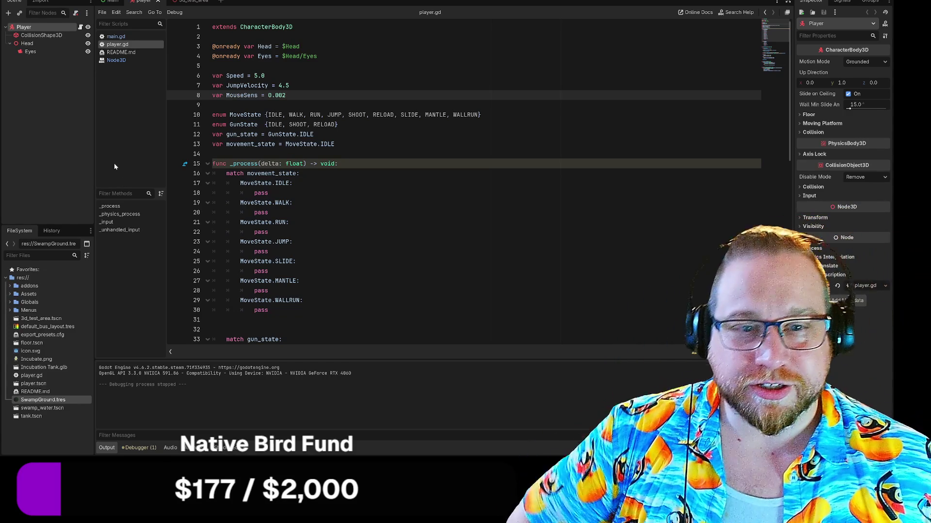
Scroll down to _process and highlight its MoveState match cases.
{"action": "scroll", "coordinate": [464, 183], "scroll_direction": "down", "scroll_amount": 10}
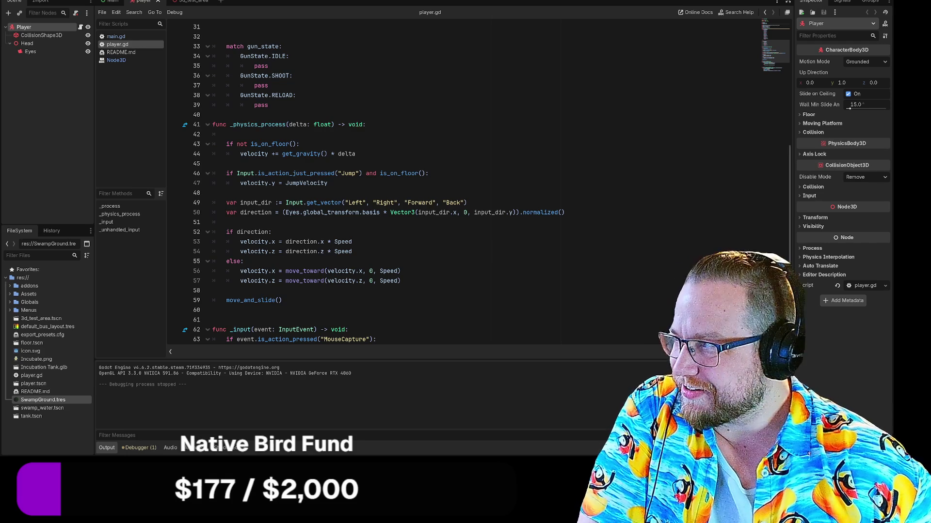
{"action": "scroll", "coordinate": [480, 184], "scroll_direction": "down", "scroll_amount": 5}
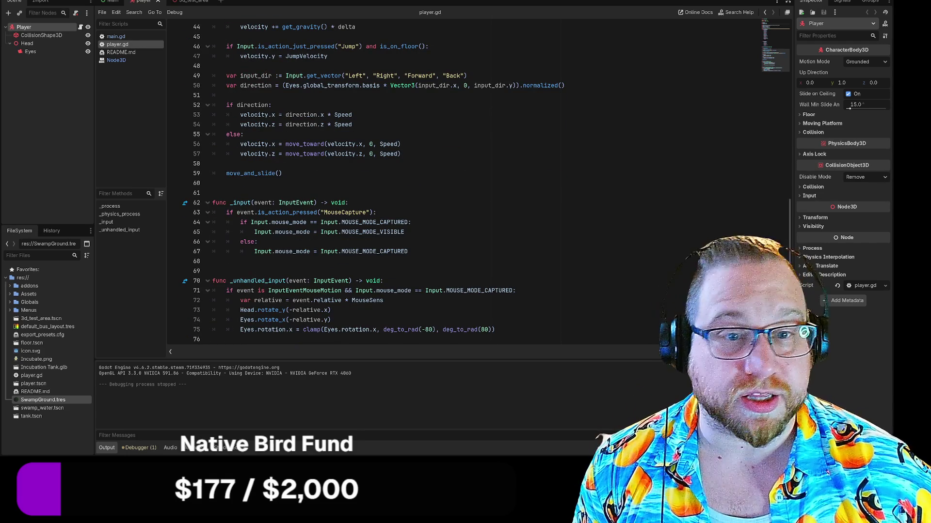
{"action": "scroll", "coordinate": [480, 184], "scroll_direction": "up", "scroll_amount": 14}
{"action": "scroll", "coordinate": [479, 184], "scroll_direction": "down", "scroll_amount": 4}
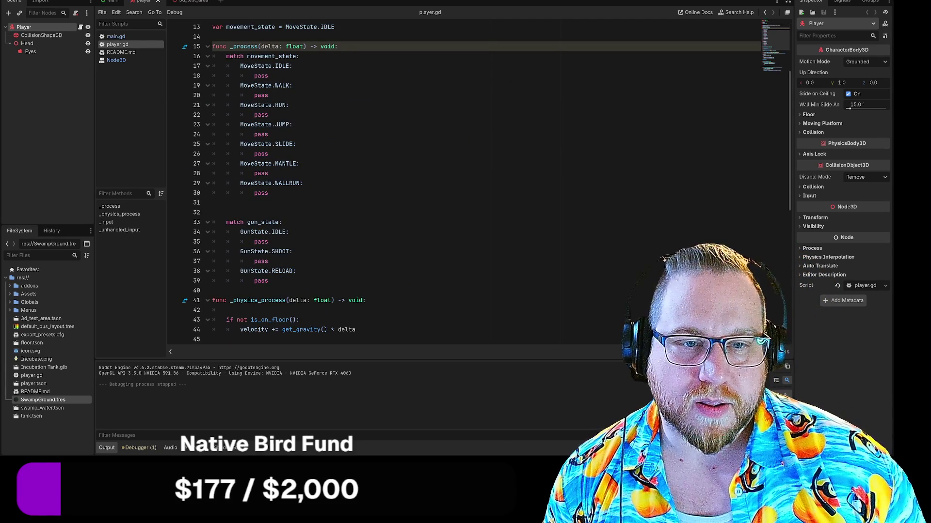
{"action": "mouse_move", "coordinate": [240, 65]}
{"action": "left_mouse_down"}
{"action": "mouse_move", "coordinate": [292, 66]}
{"action": "mouse_move", "coordinate": [269, 193]}
{"action": "left_mouse_up"}
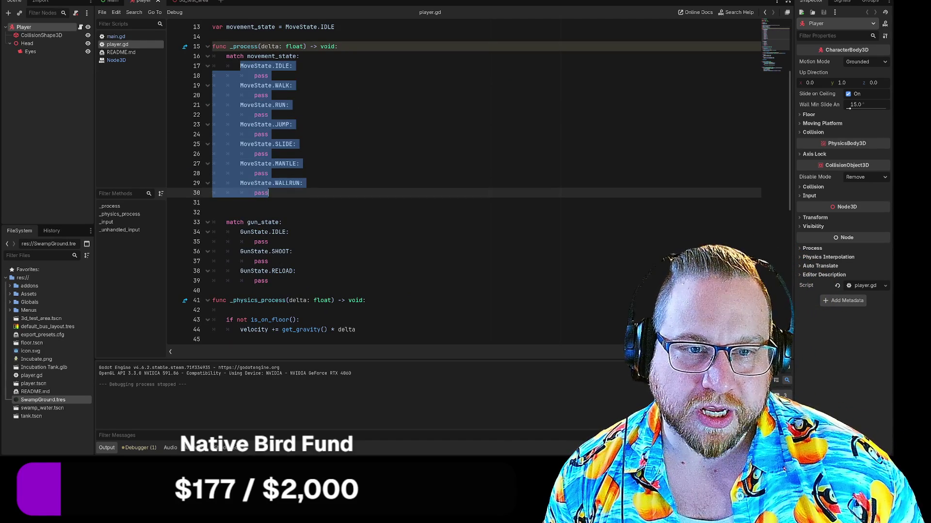
Add a 'func Use():' stub containing 'pass' above func _process.
{"action": "left_click", "coordinate": [339, 46]}
{"action": "scroll", "coordinate": [480, 184], "scroll_direction": "up", "scroll_amount": 4}
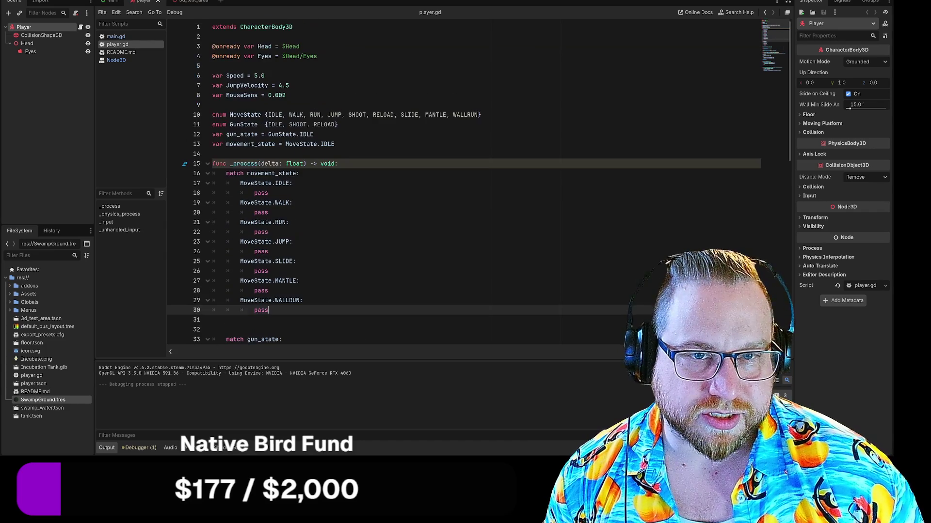
{"action": "key", "text": "Return"}
{"action": "key", "text": "Return"}
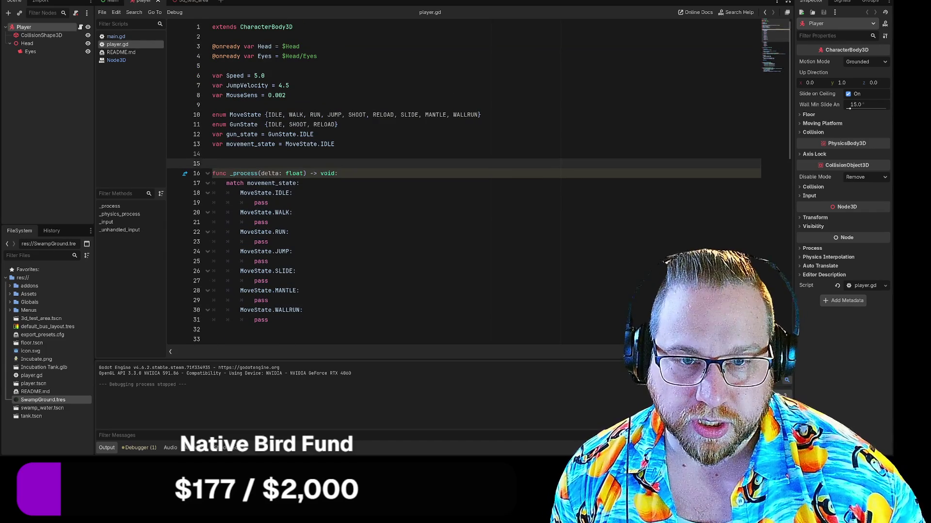
{"action": "key", "text": "Up"}
{"action": "key", "text": "Up"}
{"action": "type", "text": "func U"}
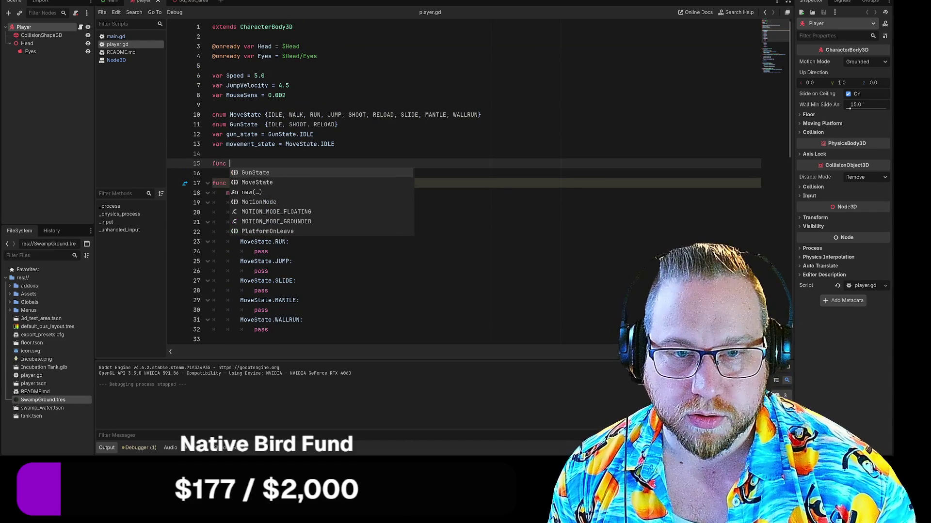
{"action": "key", "text": "BackSpace"}
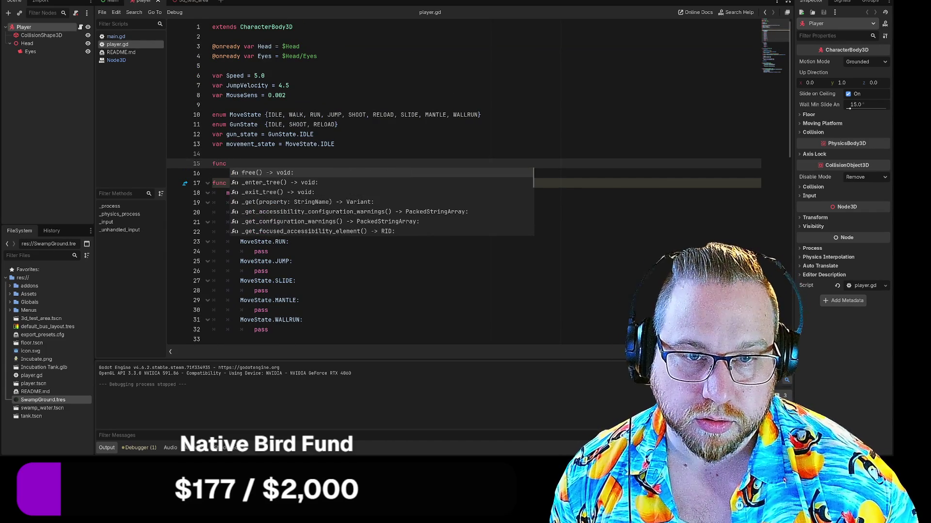
{"action": "type", "text": "U"}
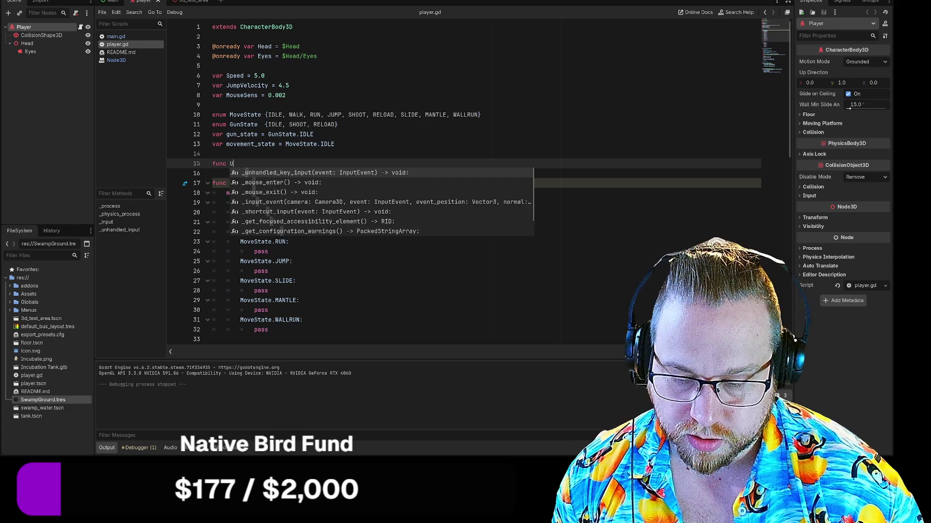
{"action": "type", "text": "se():"}
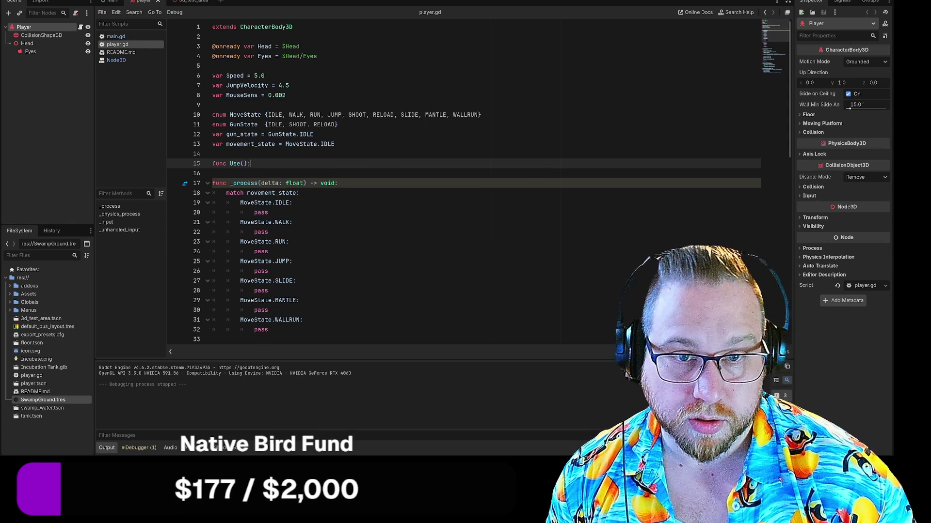
{"action": "key", "text": "Return"}
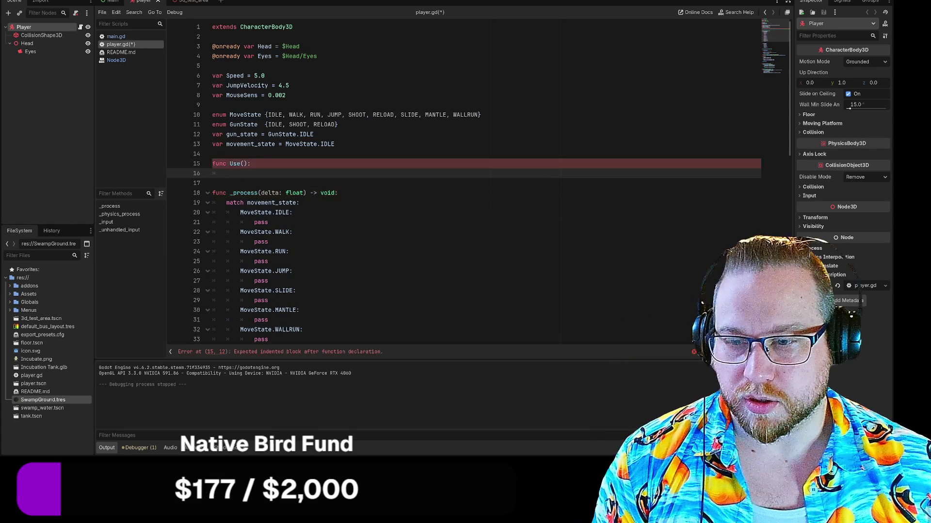
{"action": "type", "text": "pass"}
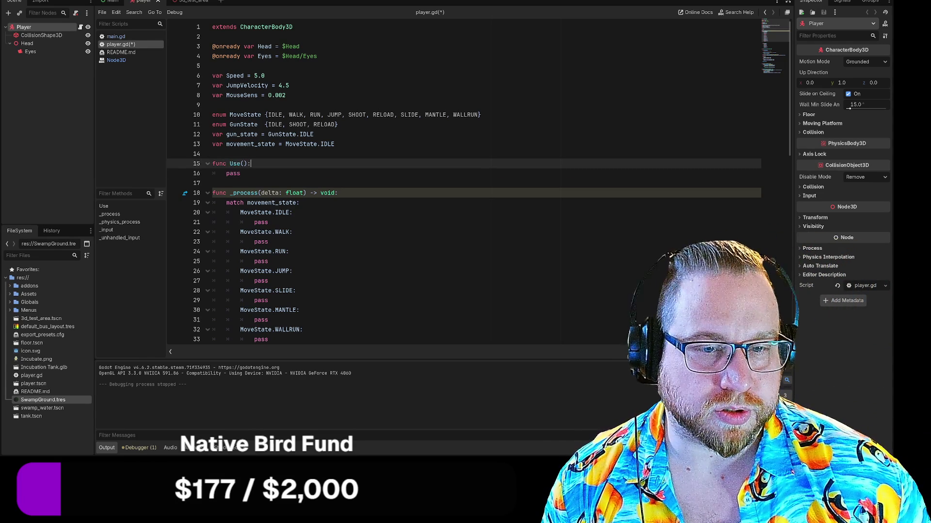
Copy line 66's MouseCapture if-statement and paste it onto a new line 71 after line 70.
{"action": "scroll", "coordinate": [436, 184], "scroll_direction": "down", "scroll_amount": 8}
{"action": "scroll", "coordinate": [436, 184], "scroll_direction": "down", "scroll_amount": 7}
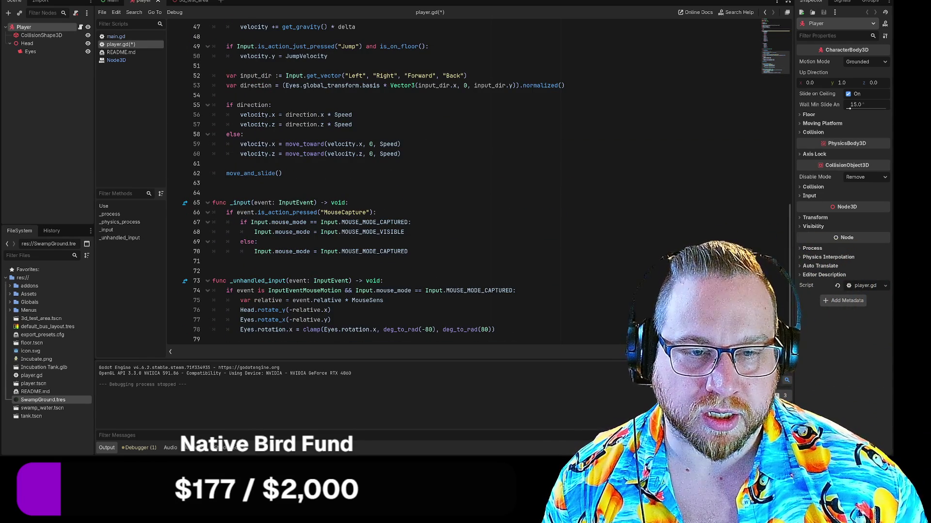
{"action": "left_click_drag", "start_coordinate": [226, 251], "coordinate": [407, 251]}
{"action": "mouse_move", "coordinate": [330, 212]}
{"action": "left_mouse_down"}
{"action": "mouse_move", "coordinate": [377, 212]}
{"action": "mouse_move", "coordinate": [226, 212]}
{"action": "left_mouse_up"}
{"action": "key", "text": "ctrl+c"}
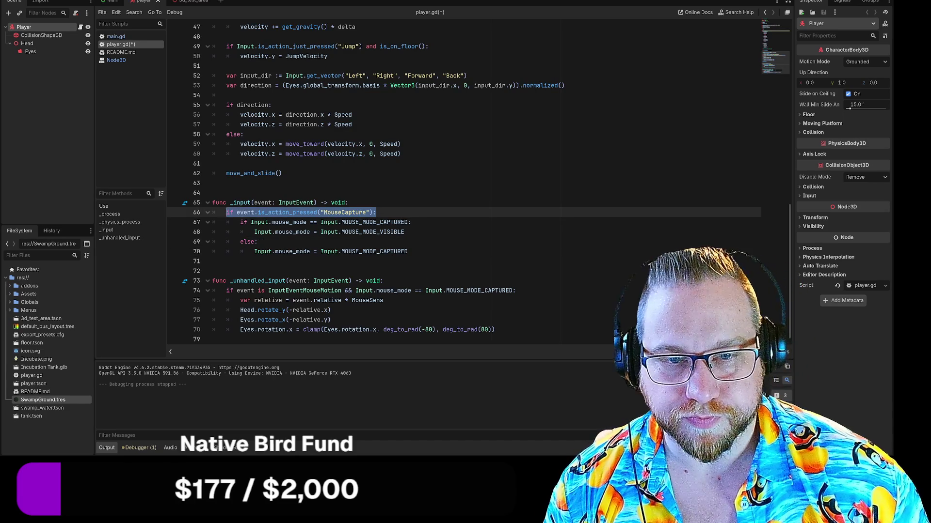
{"action": "left_click", "coordinate": [408, 251]}
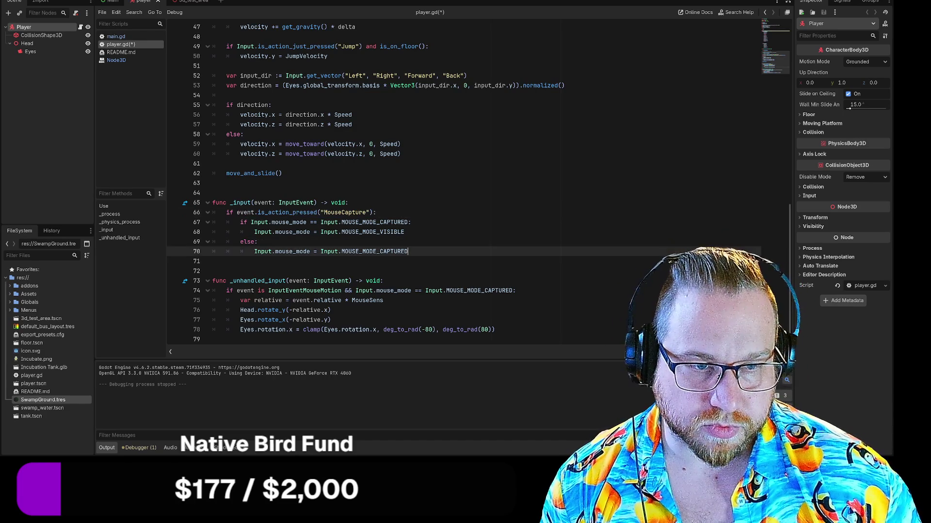
{"action": "key", "text": "Return"}
{"action": "key", "text": "ctrl+v"}
{"action": "left_click", "coordinate": [367, 261]}
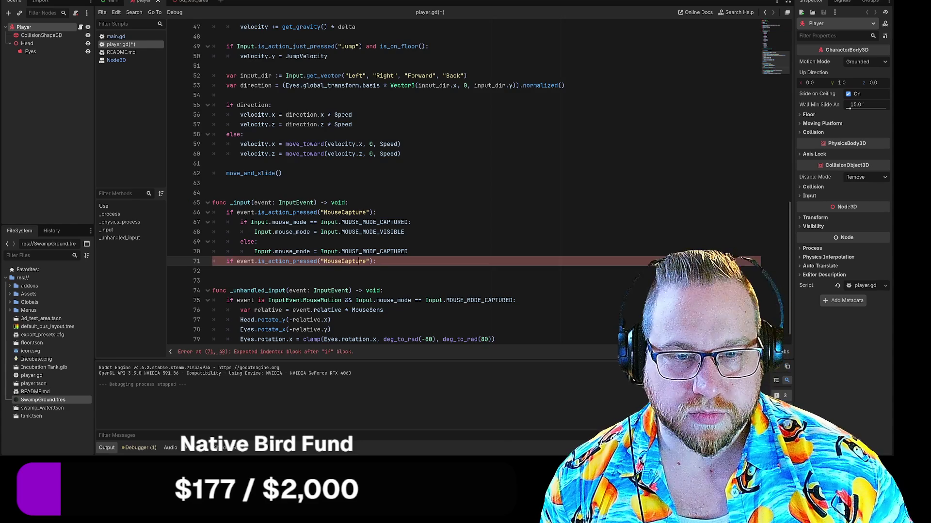